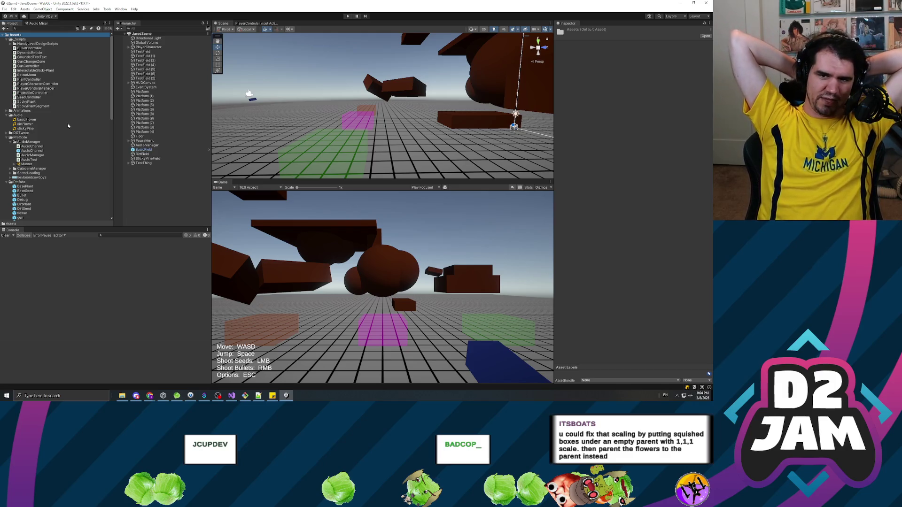
Parent Platform (10) under TestThing, make TestThing rotate about the X axis, and enter Play mode
left_click_drag(196, 131, 174, 163)
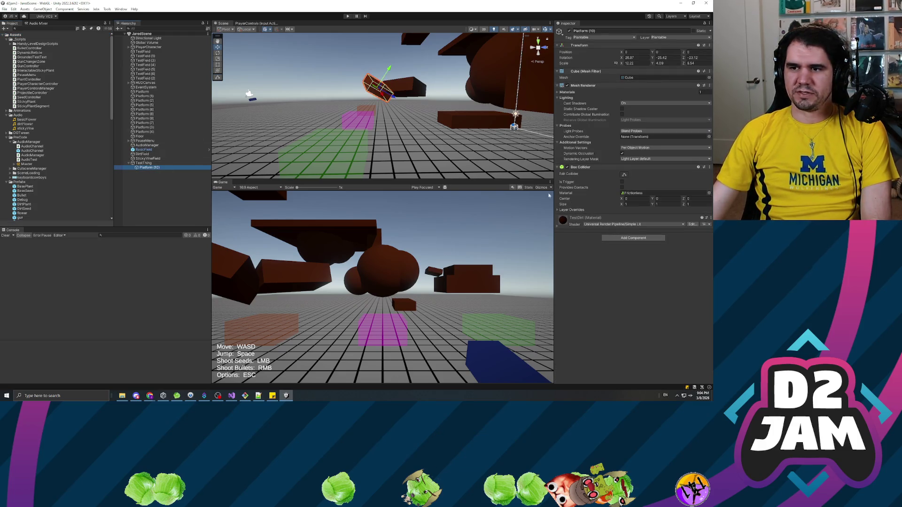
left_click(144, 163)
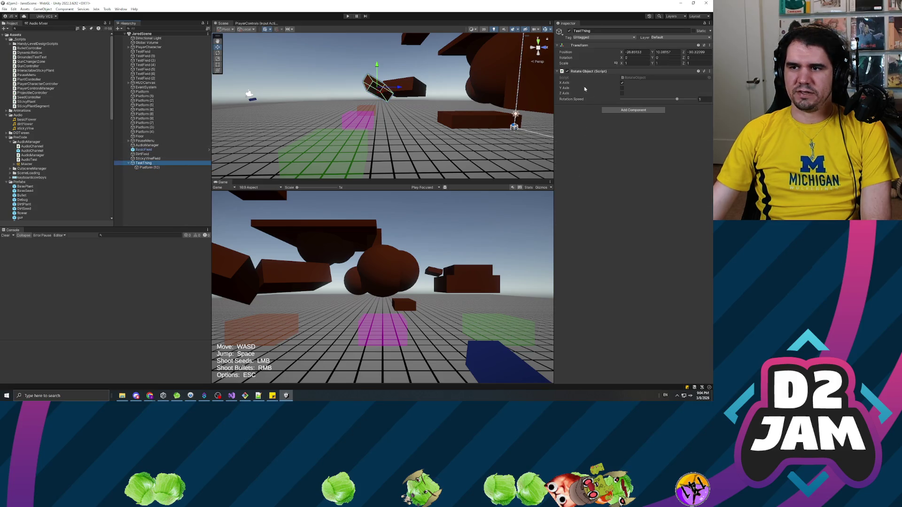
left_click(622, 83)
left_click(566, 70)
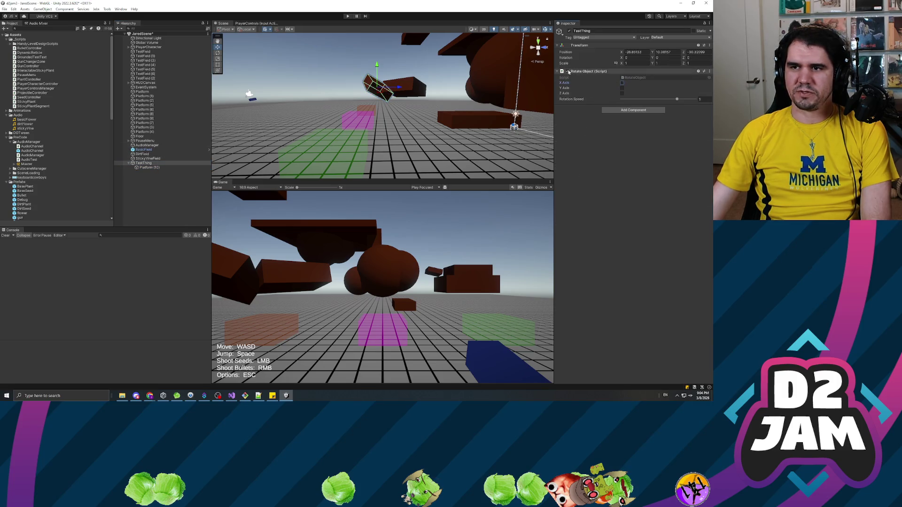
left_click(347, 17)
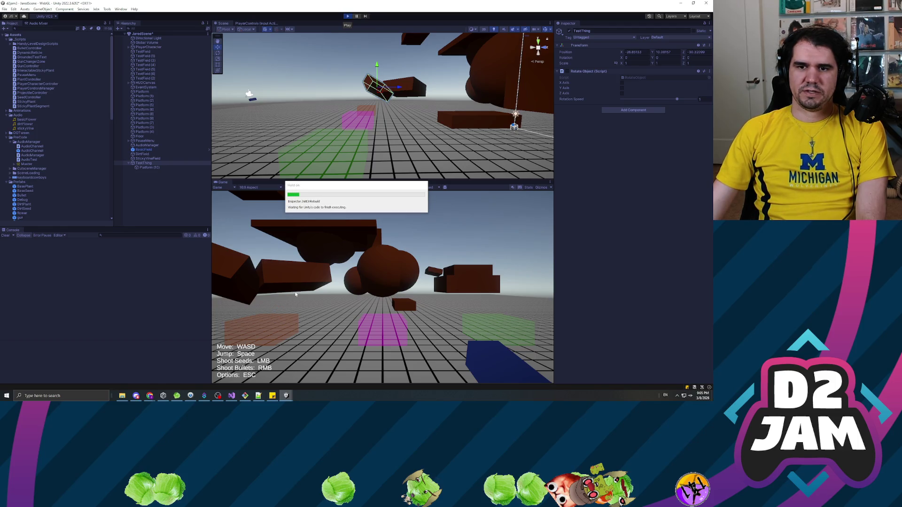
Walk forward and shoot seeds and bullets at the rotating platform so plants grow on it
right_click(358, 290)
key("w")
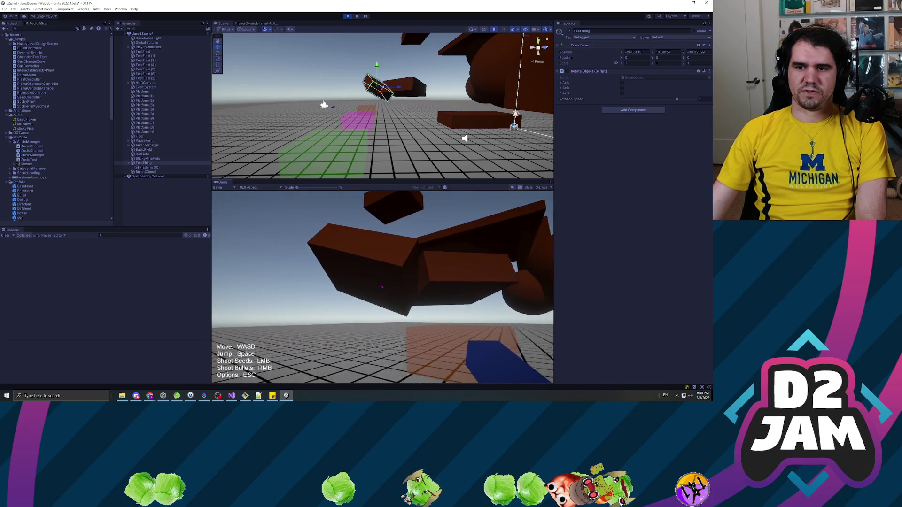
left_click(382, 287)
left_click(382, 288)
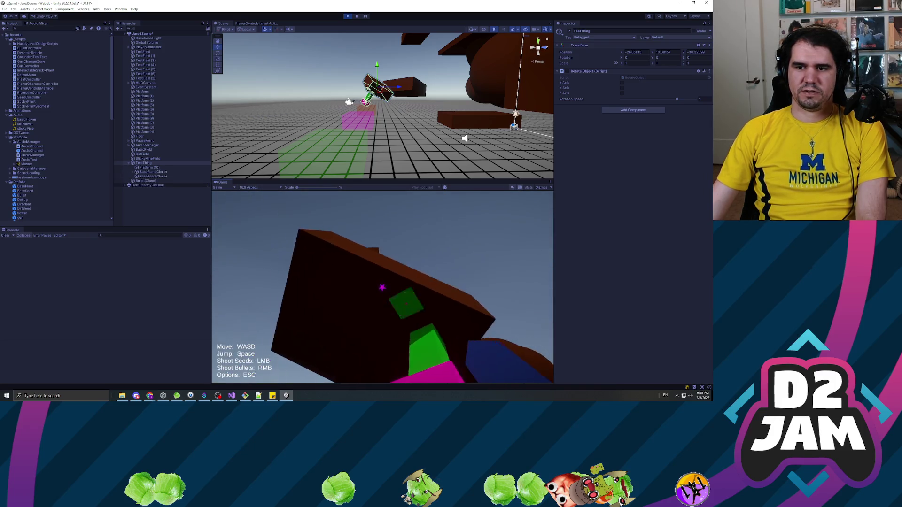
left_click(382, 286)
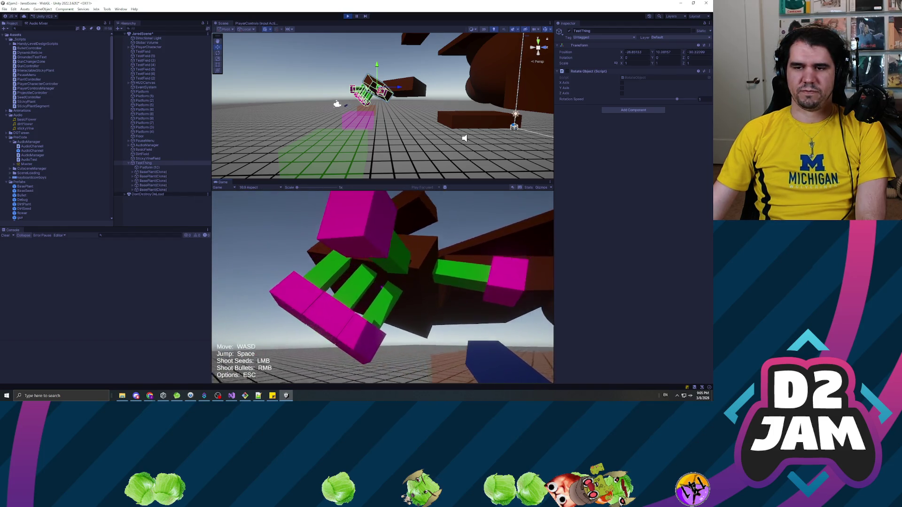
left_click(383, 287)
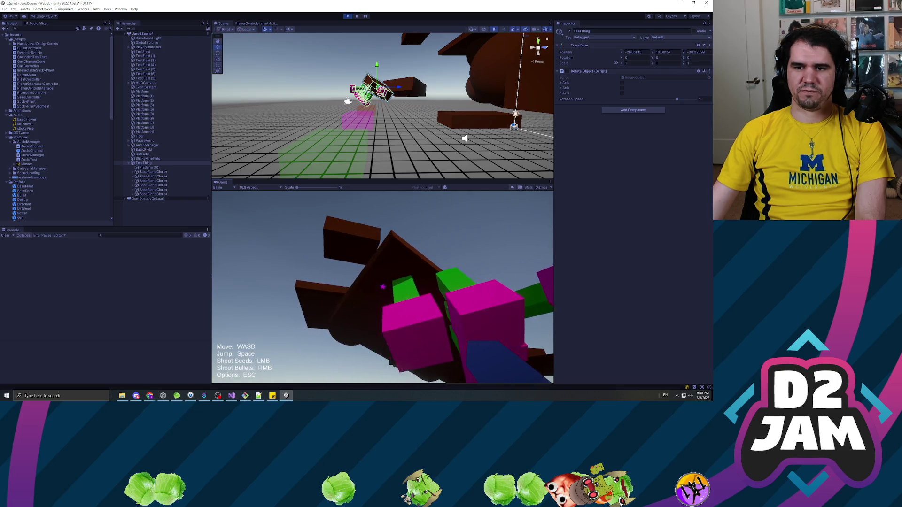
left_click(383, 287)
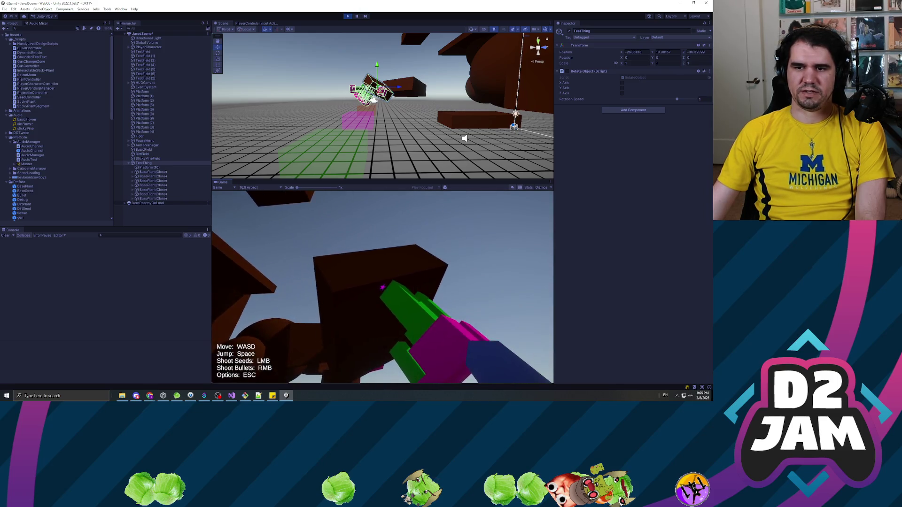
left_click(383, 287)
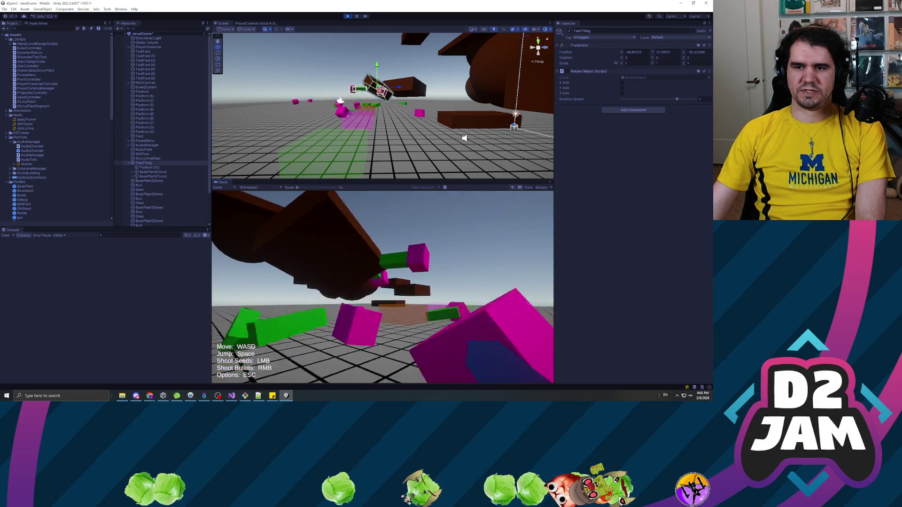
key("w")
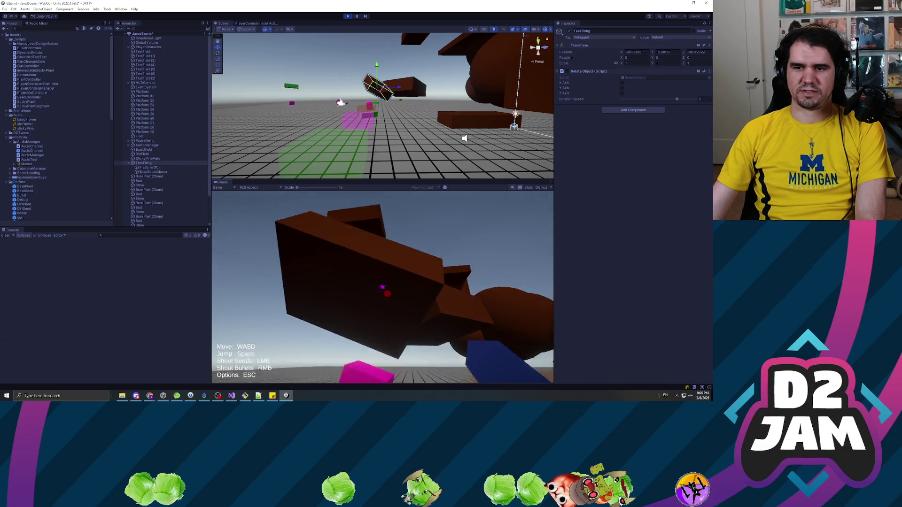
right_click(383, 287)
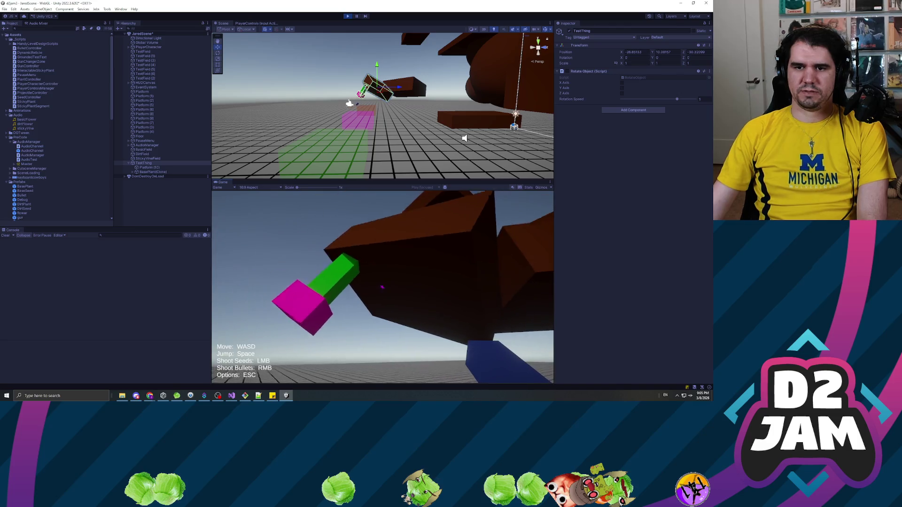
Pause and resume the game, land two more seeds on the spinning platform, then pause again
key("Escape")
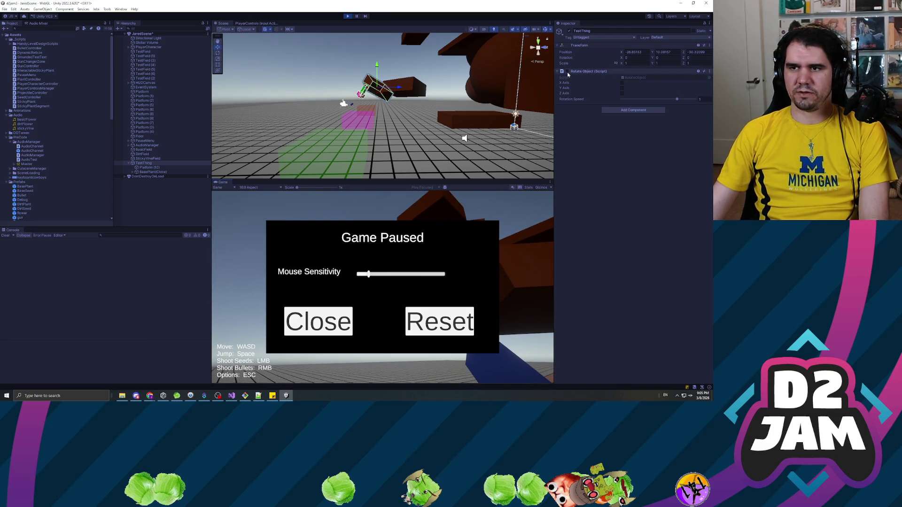
left_click(331, 323)
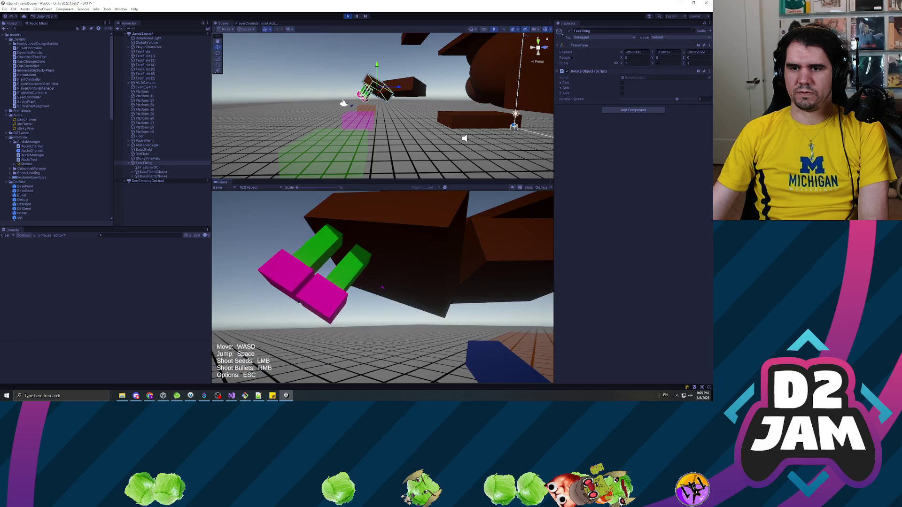
key("Escape")
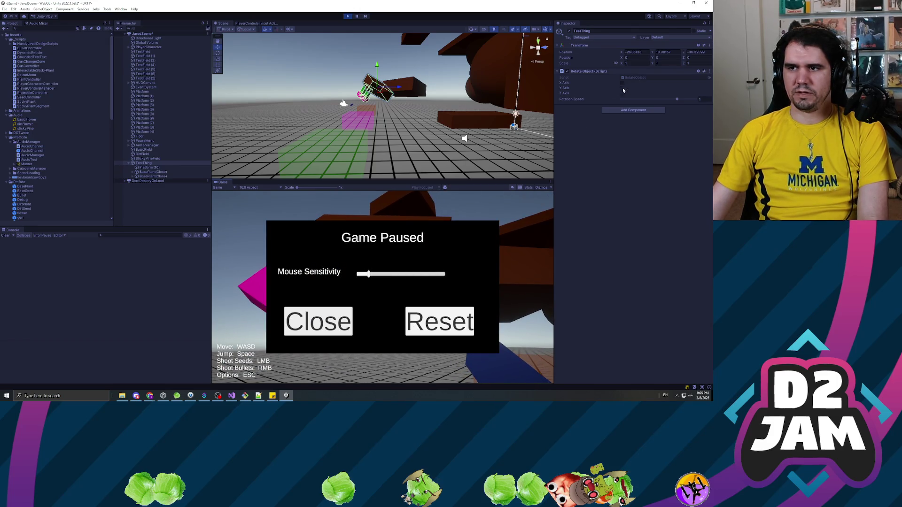
key("Escape")
left_click(383, 287)
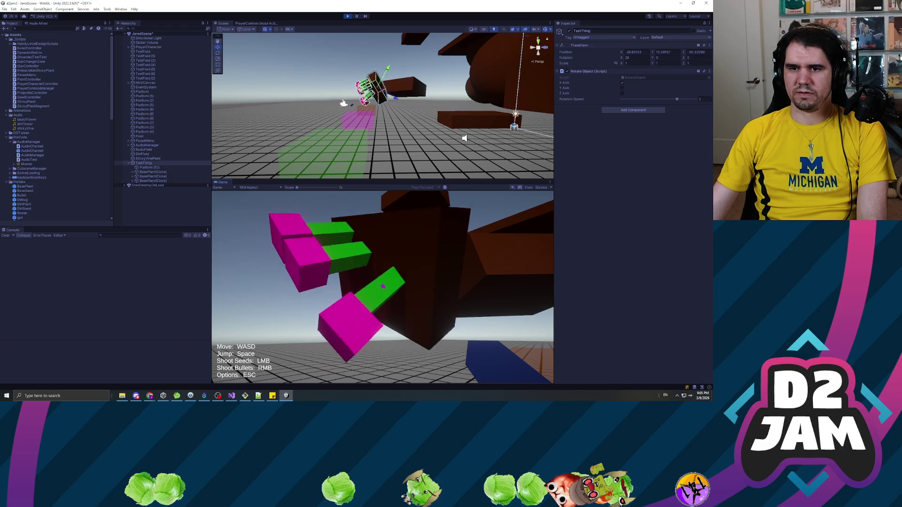
left_click(383, 287)
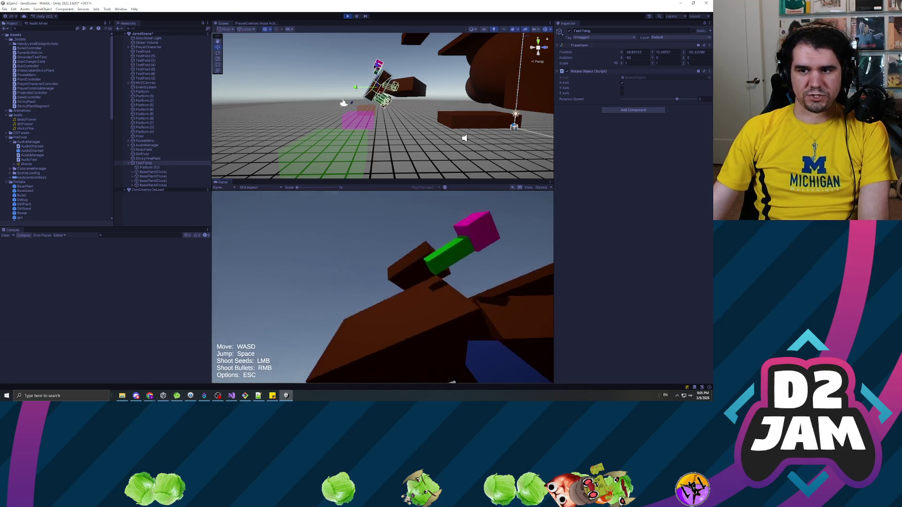
key("Escape")
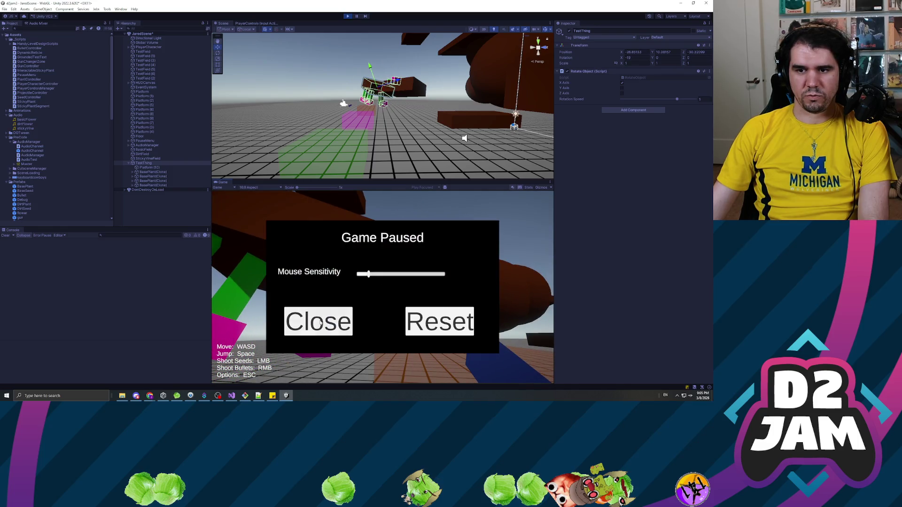
left_click(320, 322)
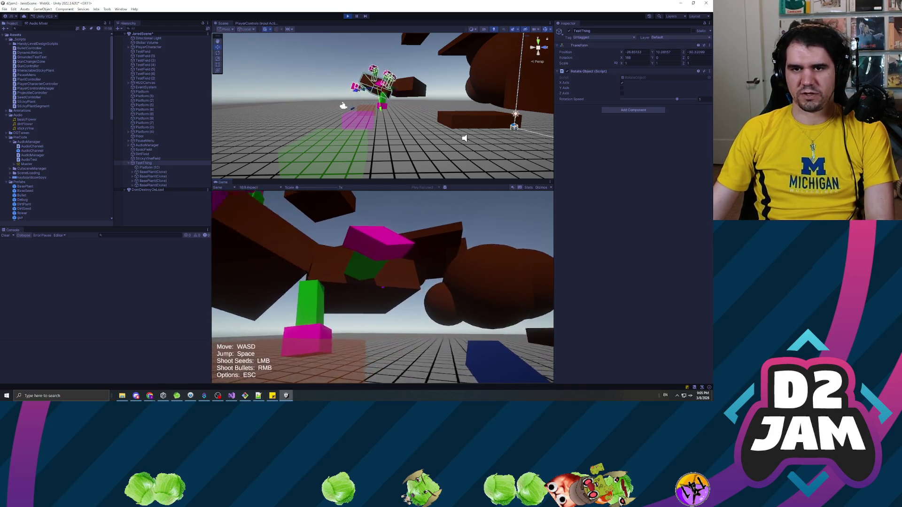
key("Escape")
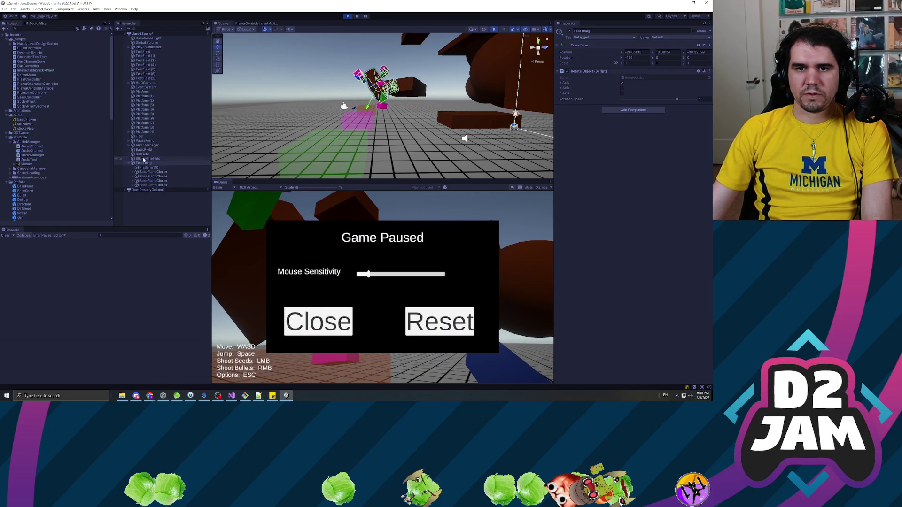
Select Platform (4) and frame and orbit around it in the Scene view
left_click(402, 94)
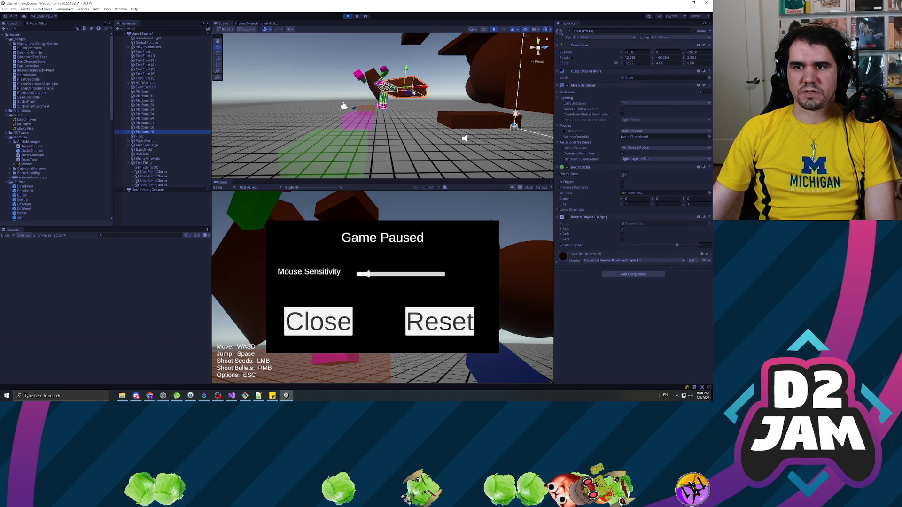
key("f")
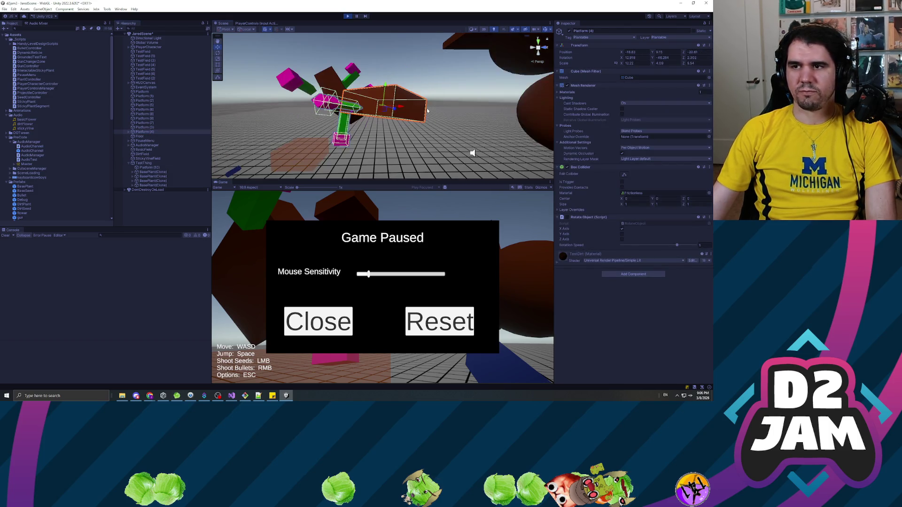
scroll(382, 108, "down", 5)
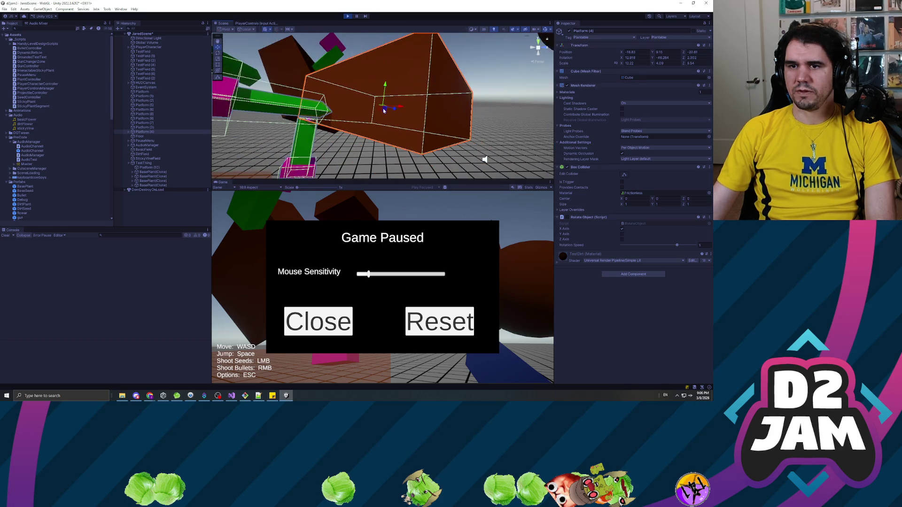
mouse_move(483, 157)
left_mouse_down()
mouse_move(371, 78)
mouse_move(427, 88)
mouse_move(253, 135)
mouse_move(290, 107)
mouse_move(267, 110)
mouse_move(401, 88)
mouse_move(197, 137)
left_mouse_up()
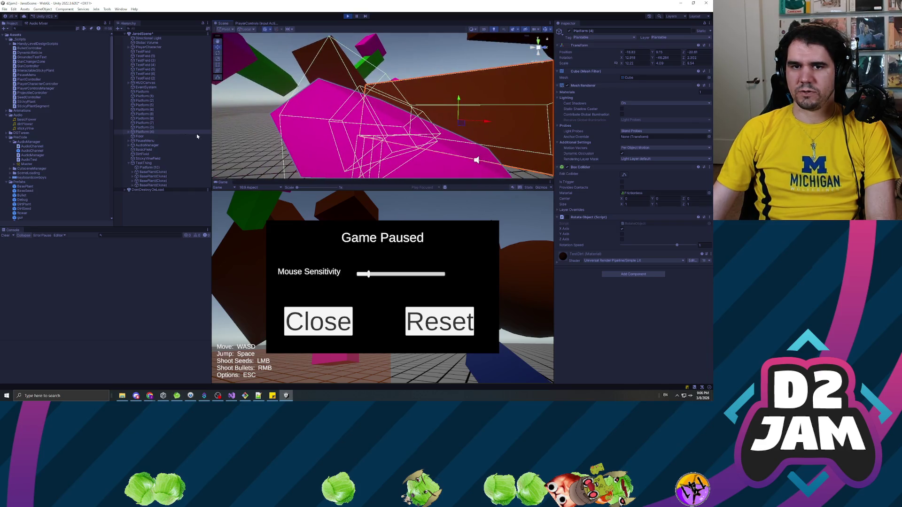
Expand Platform (4) and select each BasePlant(Clone) plant grown on it
left_click(129, 133)
double_click(153, 136)
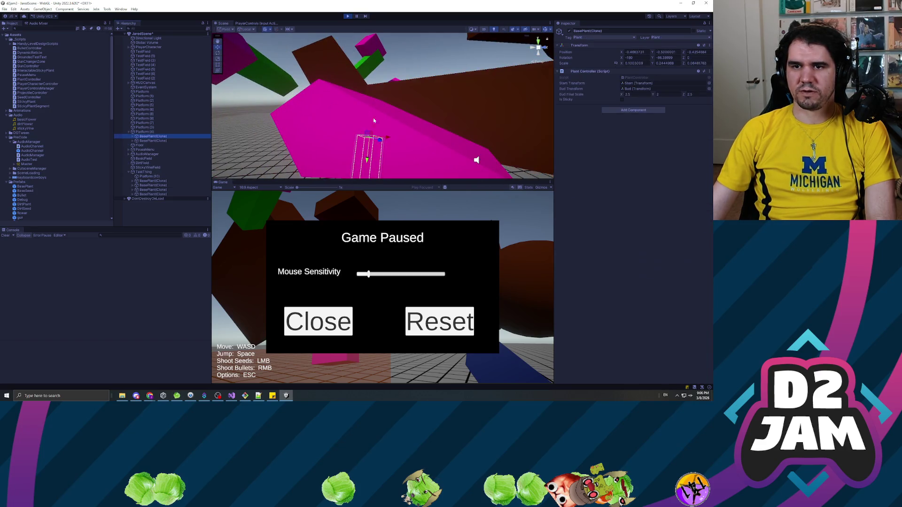
double_click(159, 141)
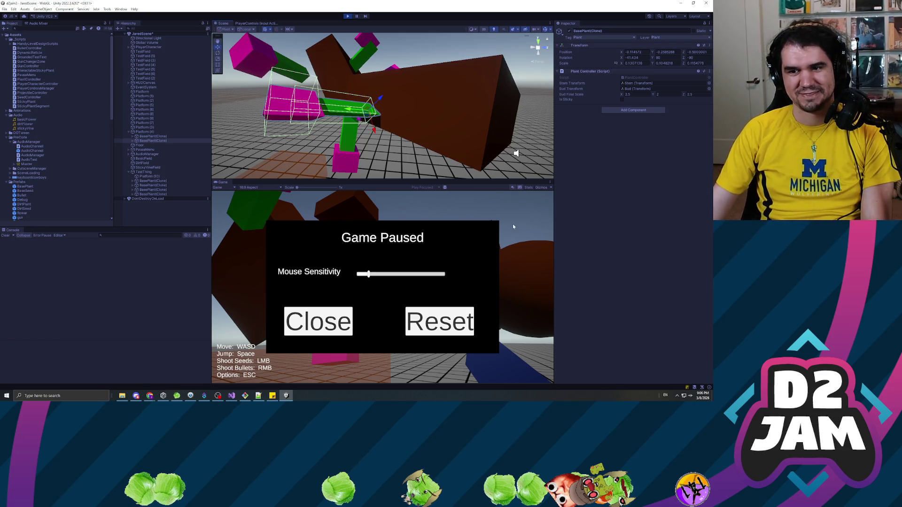
left_click(153, 136)
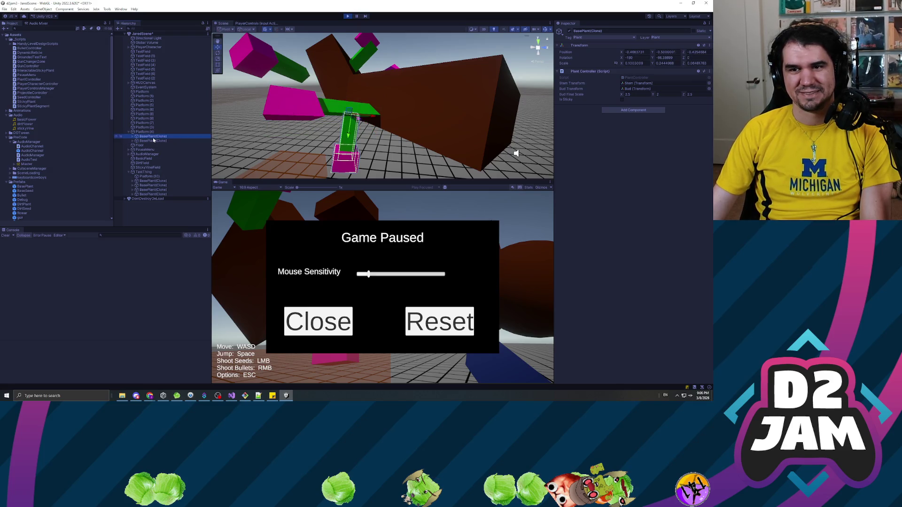
mouse_move(390, 113)
left_mouse_down()
mouse_move(399, 105)
mouse_move(422, 135)
mouse_move(448, 99)
mouse_move(389, 117)
left_mouse_up()
left_click(155, 136)
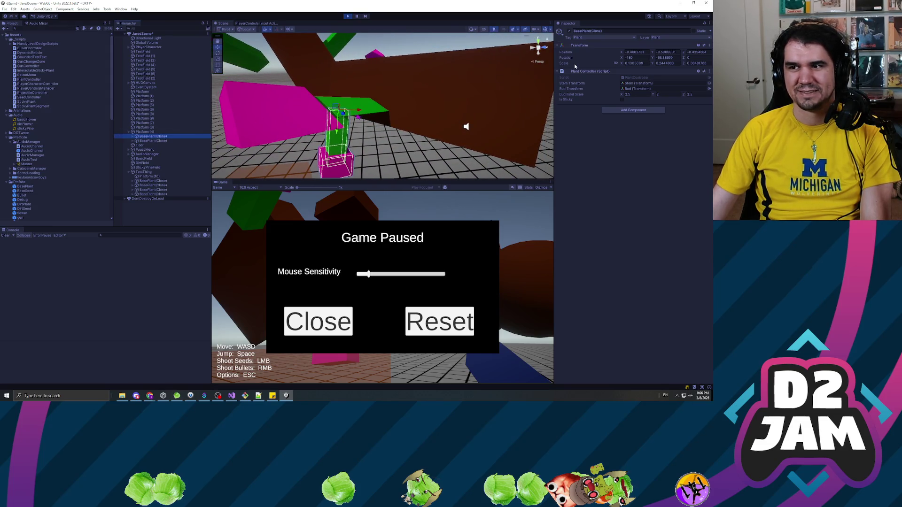
left_click(634, 63)
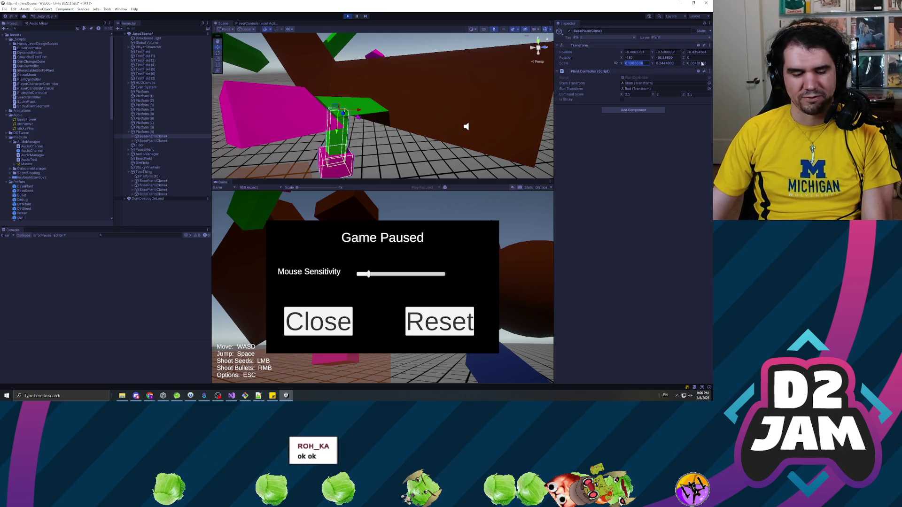
left_click(605, 208)
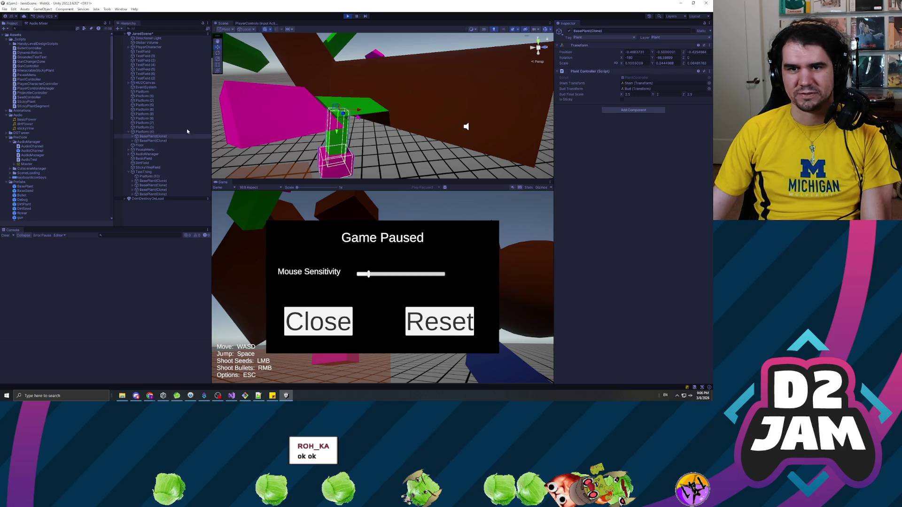
double_click(143, 132)
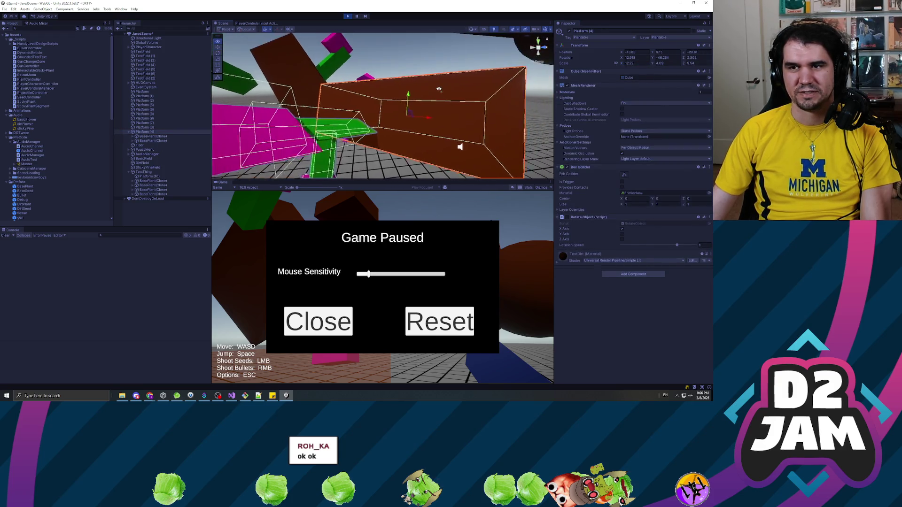
left_click_drag(400, 98, 414, 161)
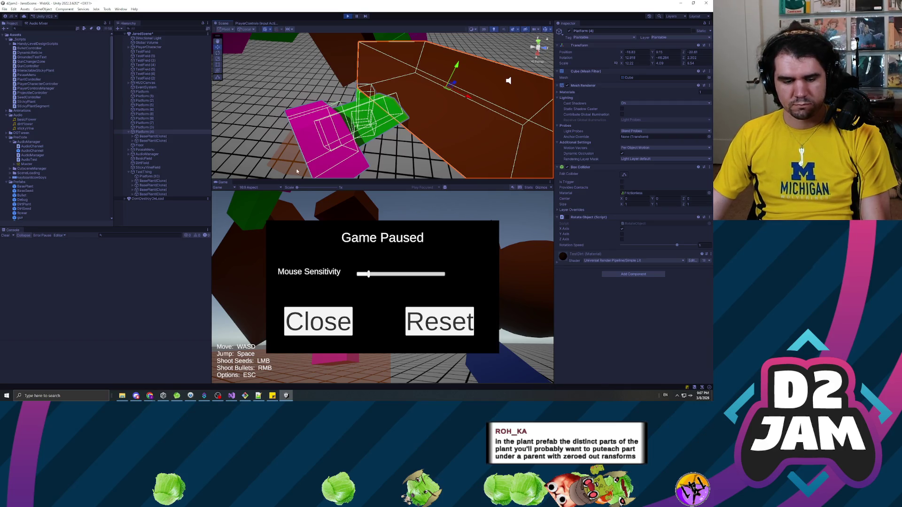
key("alt+Tab")
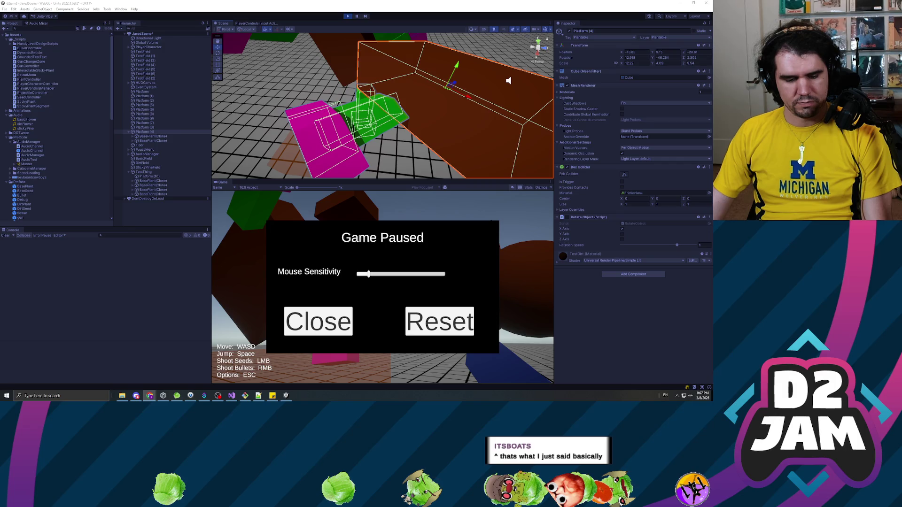
left_click(184, 136)
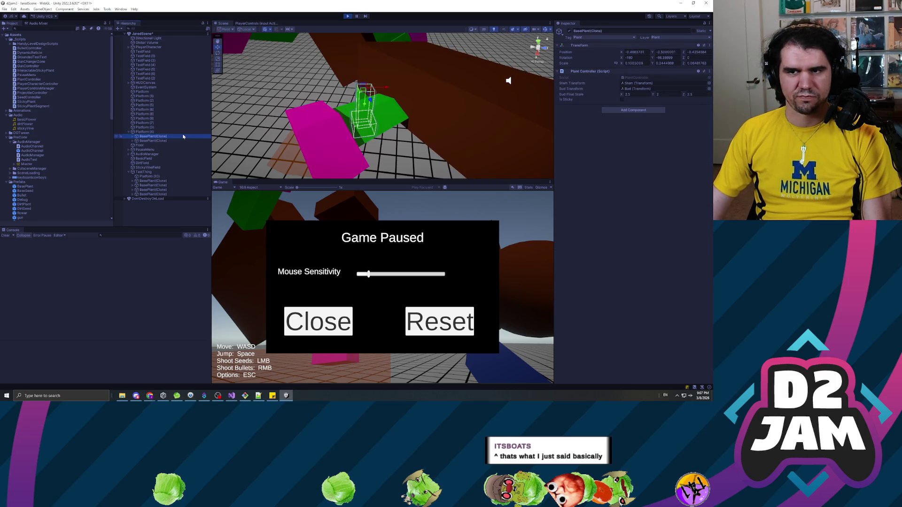
Inspect the transforms of Bud, Stem, BasePlant(Clone), Platform (4) and Platform (10)
key("Right")
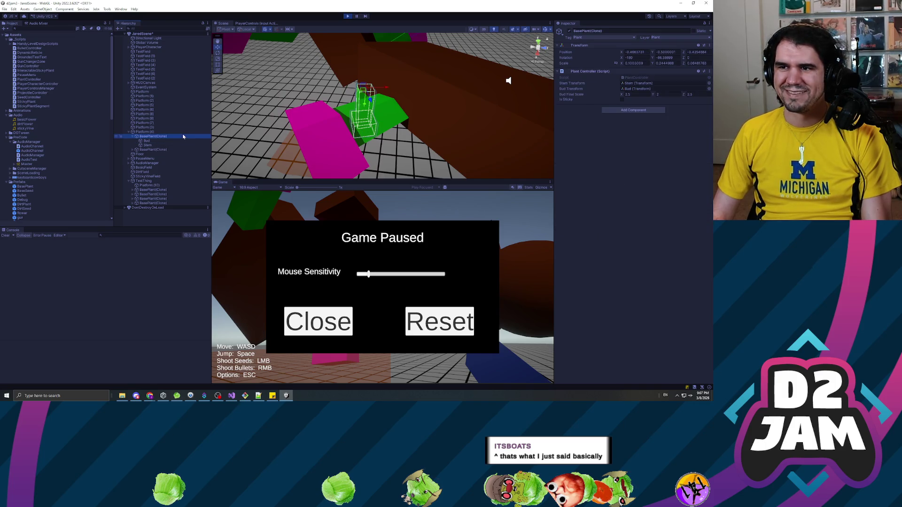
key("Up")
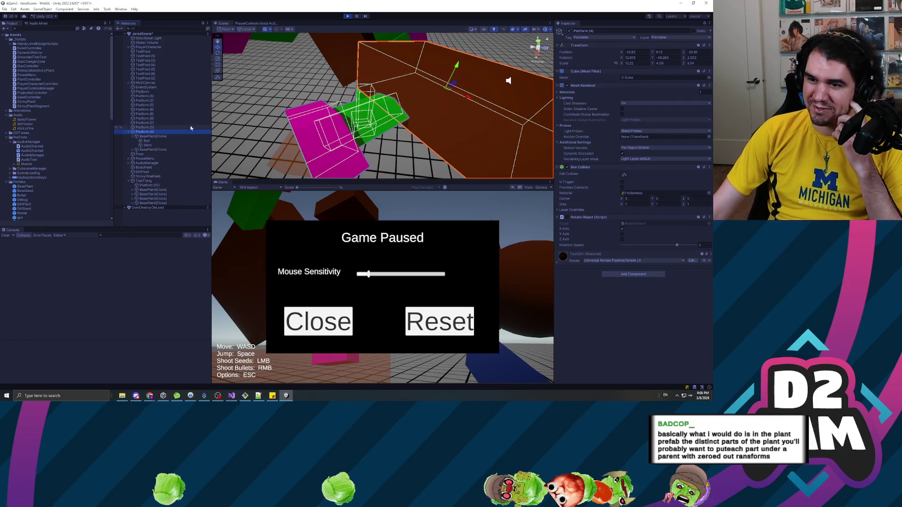
left_click(158, 136)
left_click(157, 141)
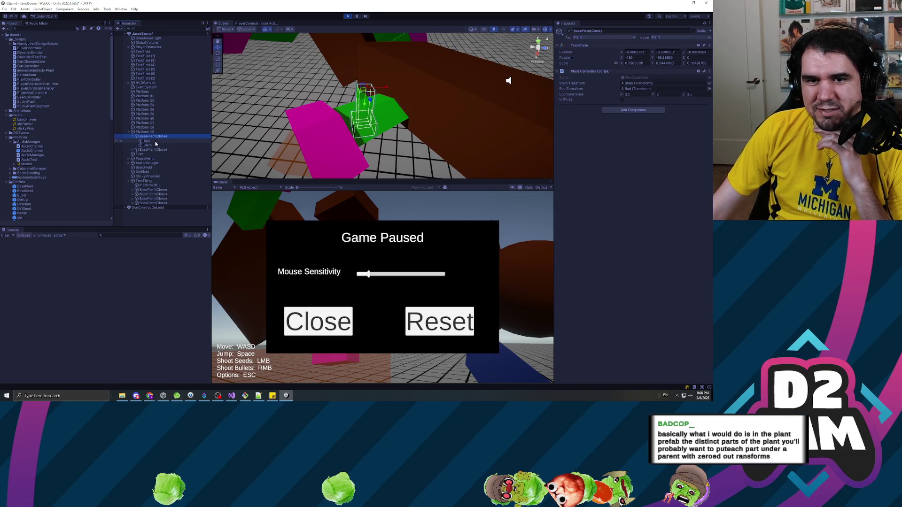
left_click(157, 145)
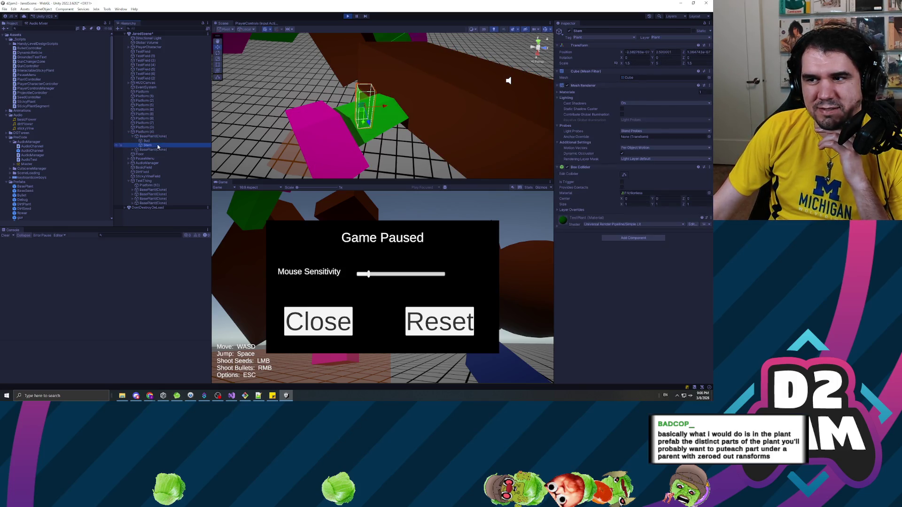
left_click(162, 141)
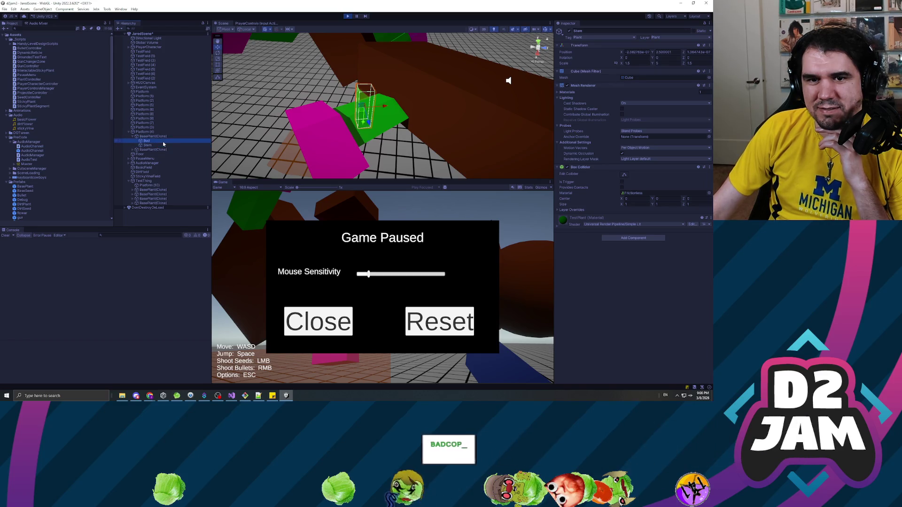
left_click(167, 137)
left_click(159, 132)
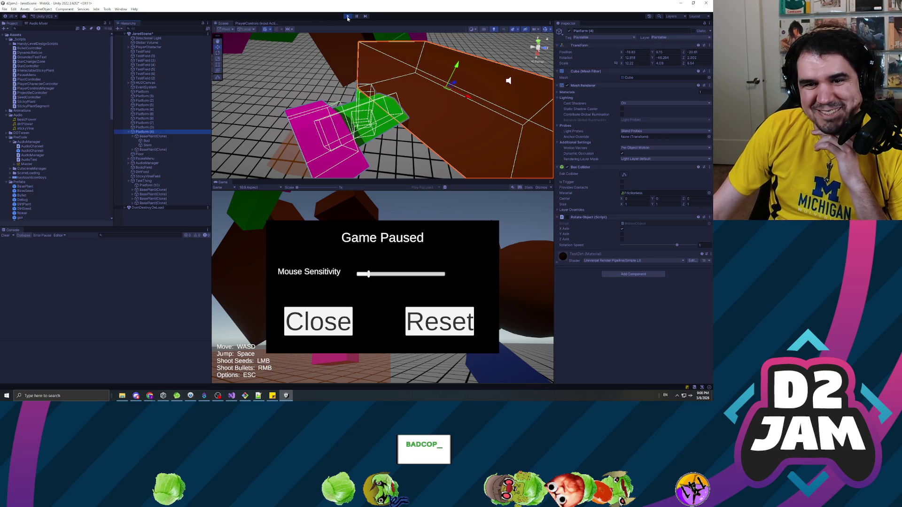
left_click(147, 146)
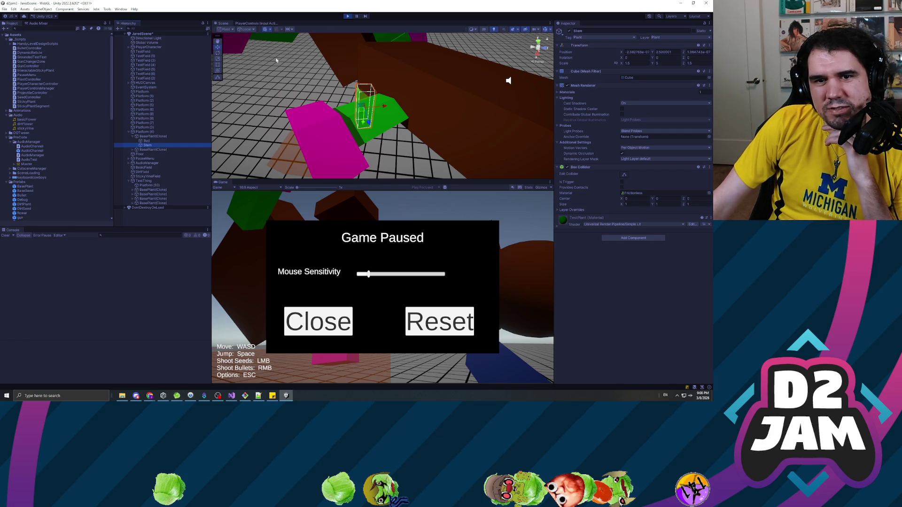
left_click(149, 132)
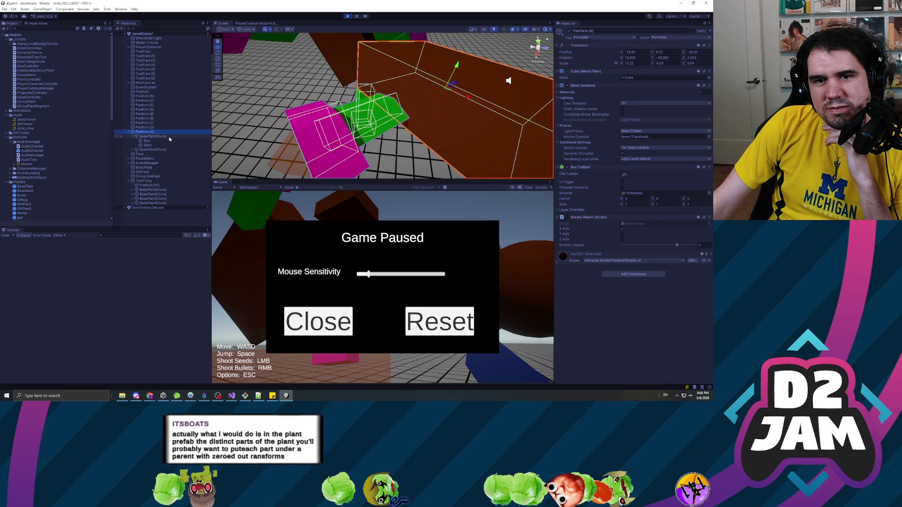
left_click(148, 184)
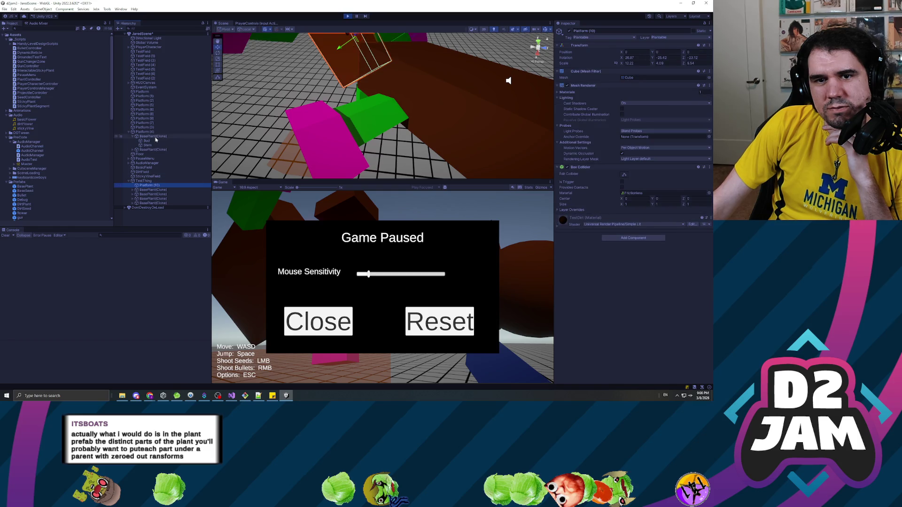
Exit Play mode with Ctrl+P and clear the selection
key("ctrl+p")
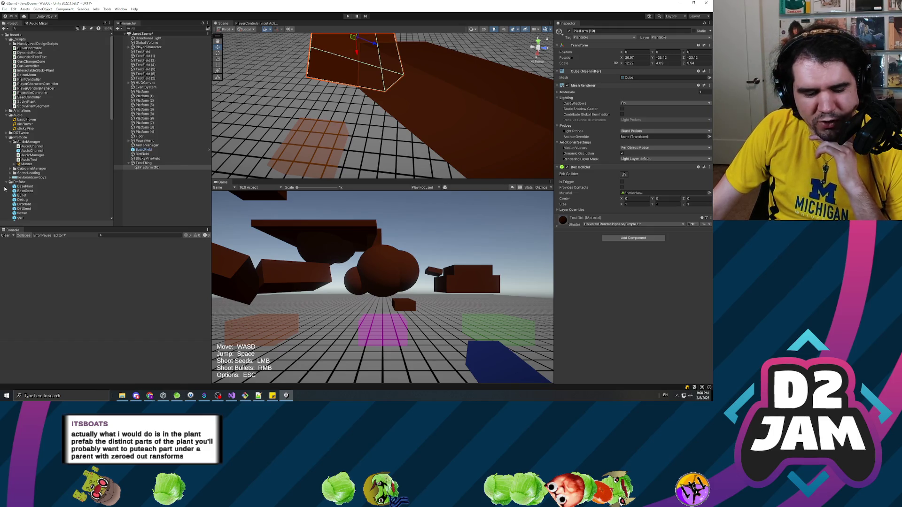
left_click(106, 196)
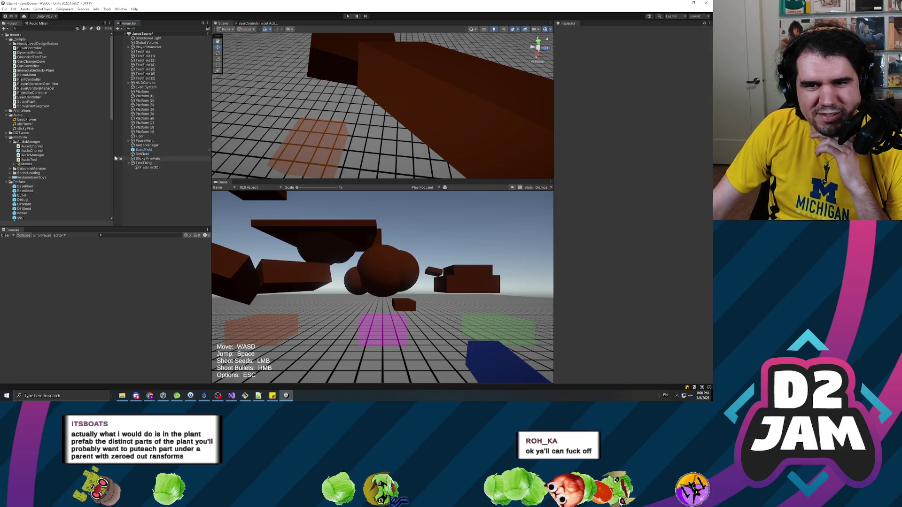
scroll(38, 169, "down", 2)
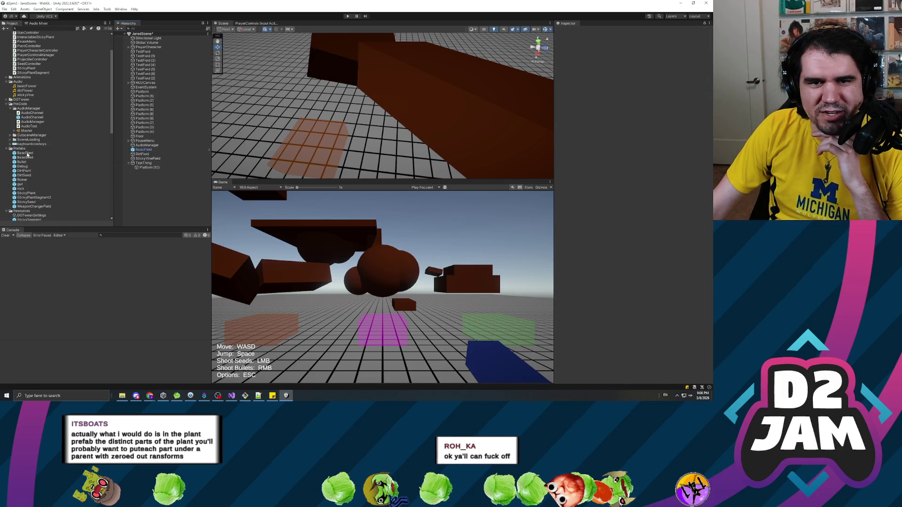
In the BasePlant prefab, create empty BudParent, nest Bud under it, and enter 0.01 X scale
double_click(26, 153)
left_click(143, 41)
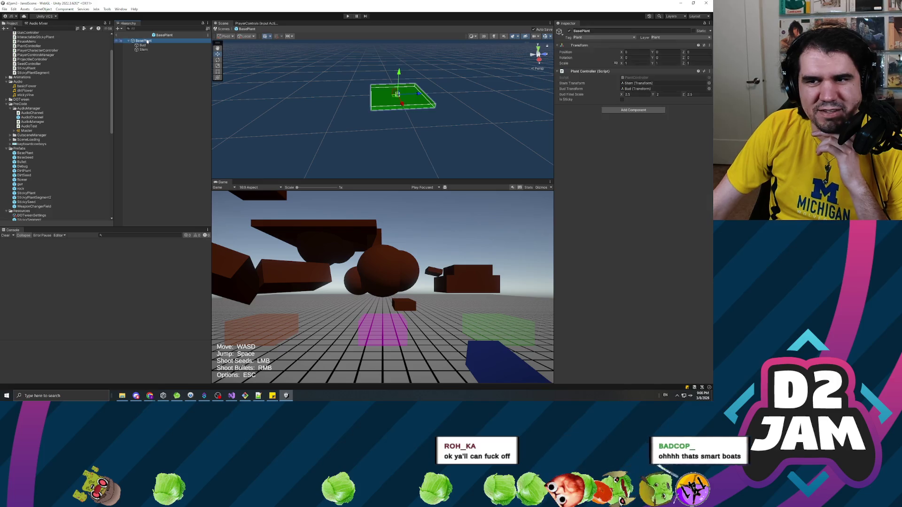
right_click(149, 43)
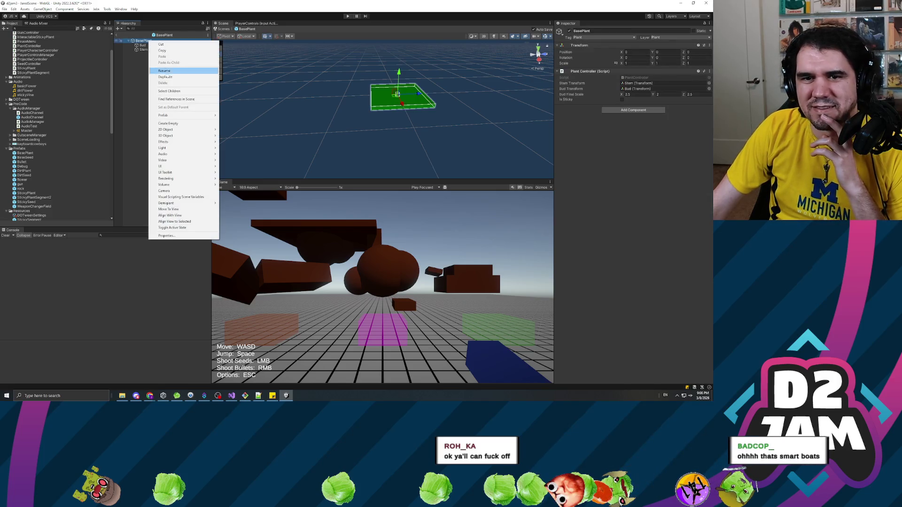
left_click(174, 123)
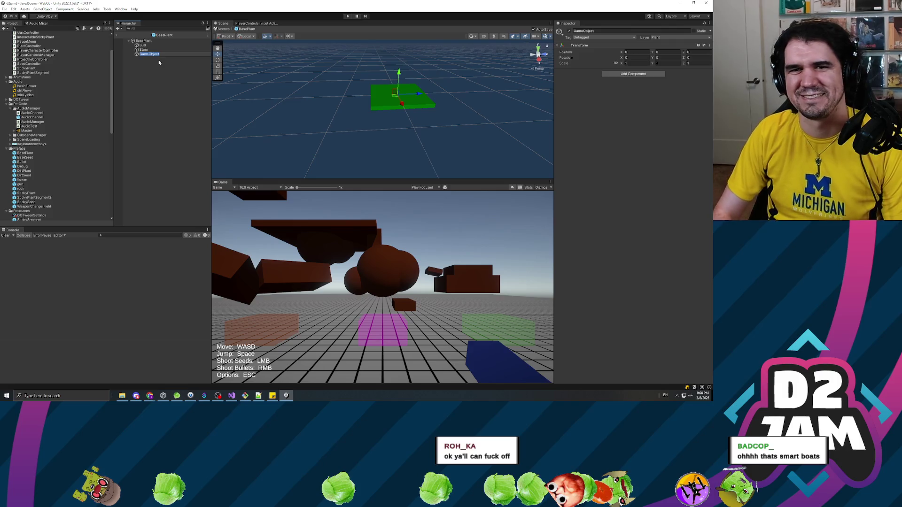
type("BudParent")
key("Return")
left_click_drag(143, 45, 147, 56)
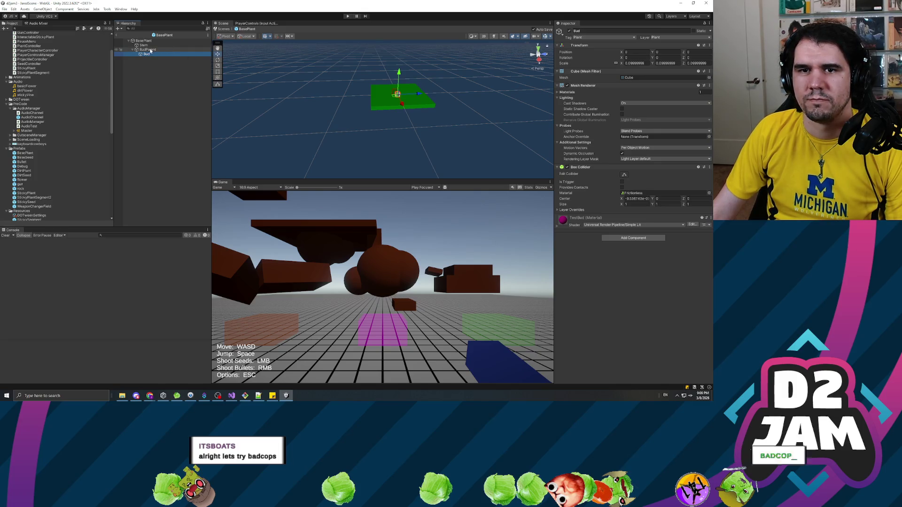
left_click(635, 63)
type("0.01")
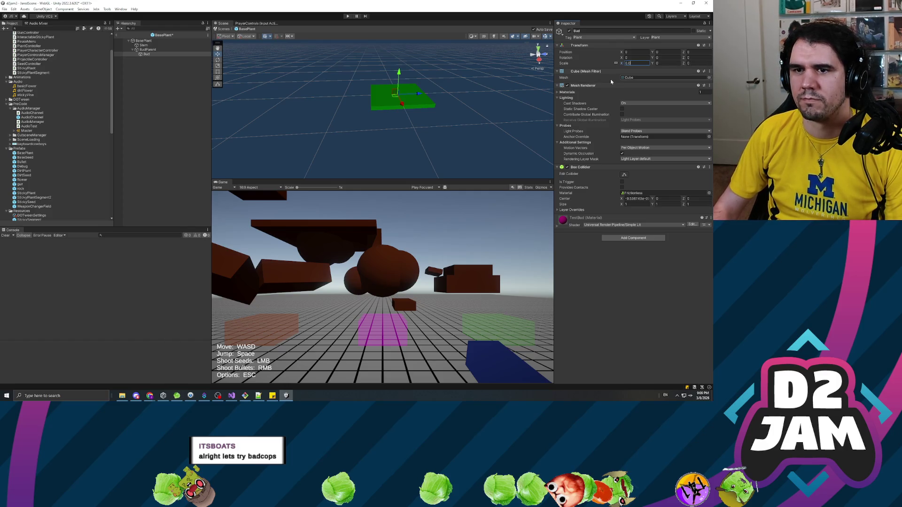
Add an empty StemParent under BasePlant and move Stem into it
right_click(151, 41)
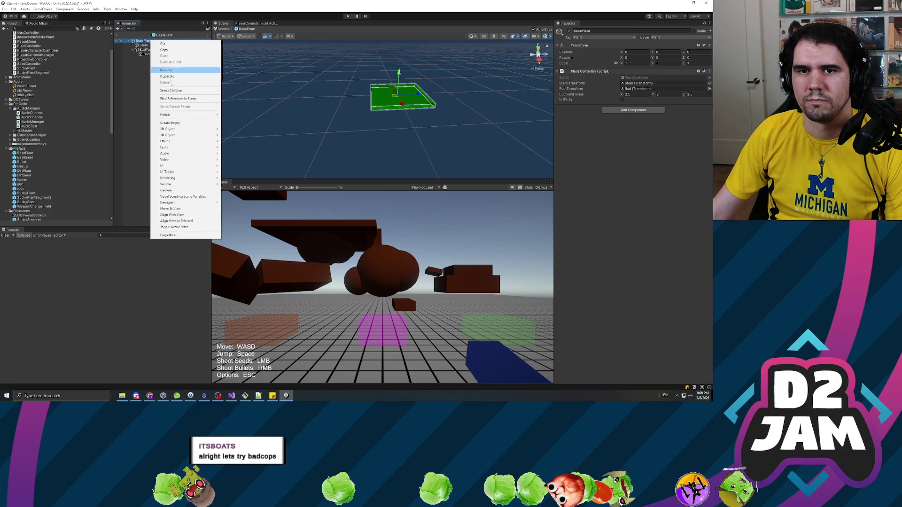
left_click(169, 123)
type("StemParent")
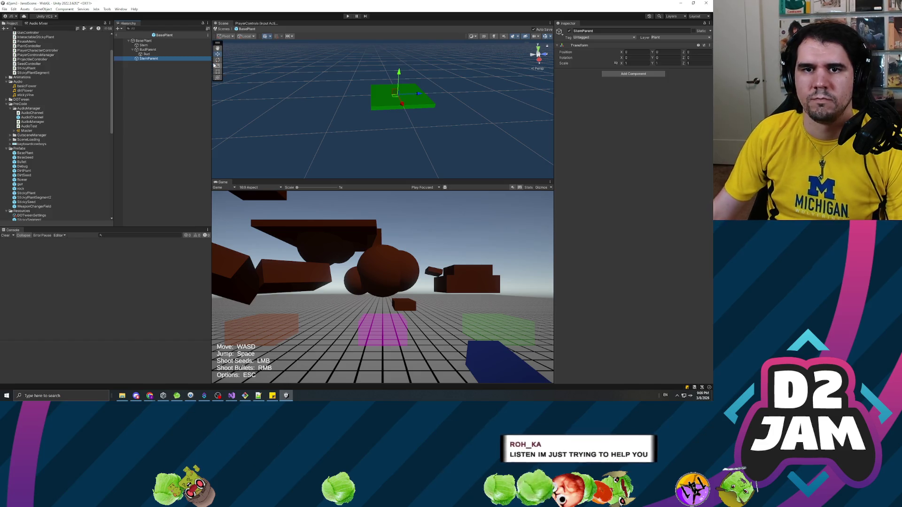
left_click_drag(143, 45, 151, 59)
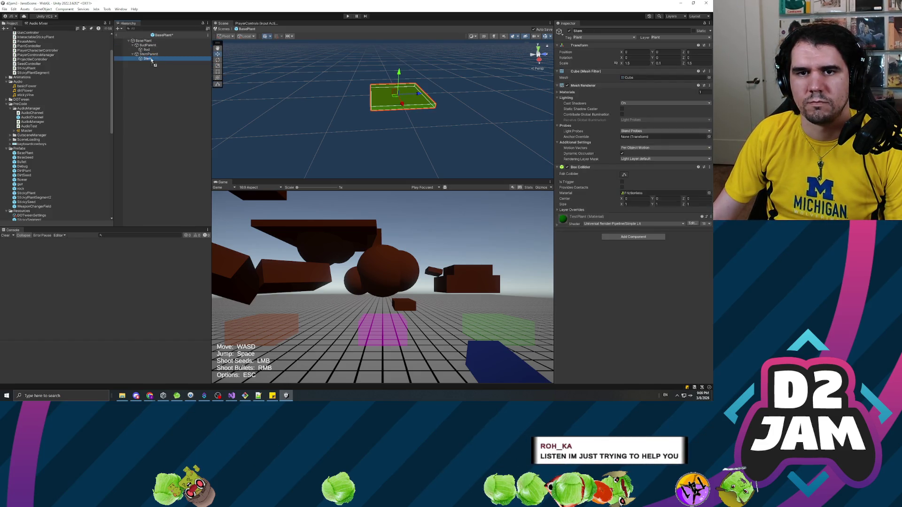
Check StemParent, Stem and the BasePlant root, then exit Prefab Mode
left_click(148, 55)
left_click(149, 59)
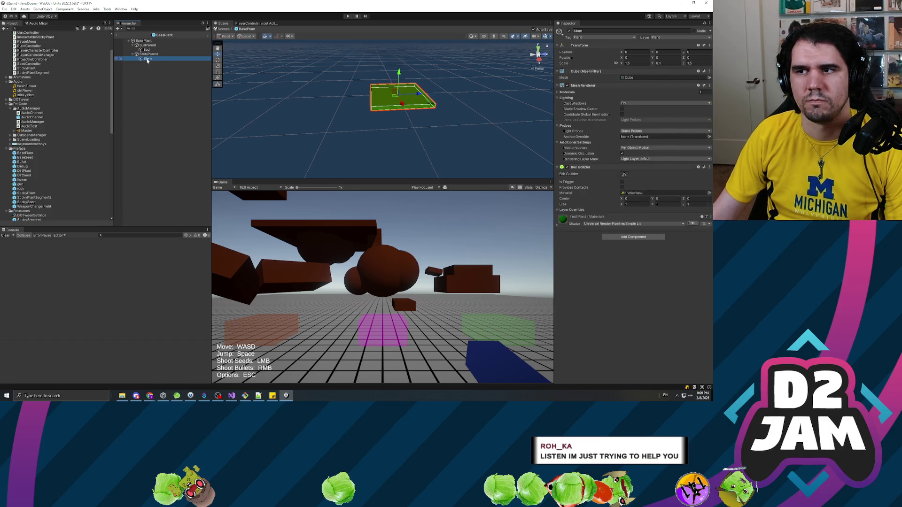
left_click(141, 72)
left_click(148, 54)
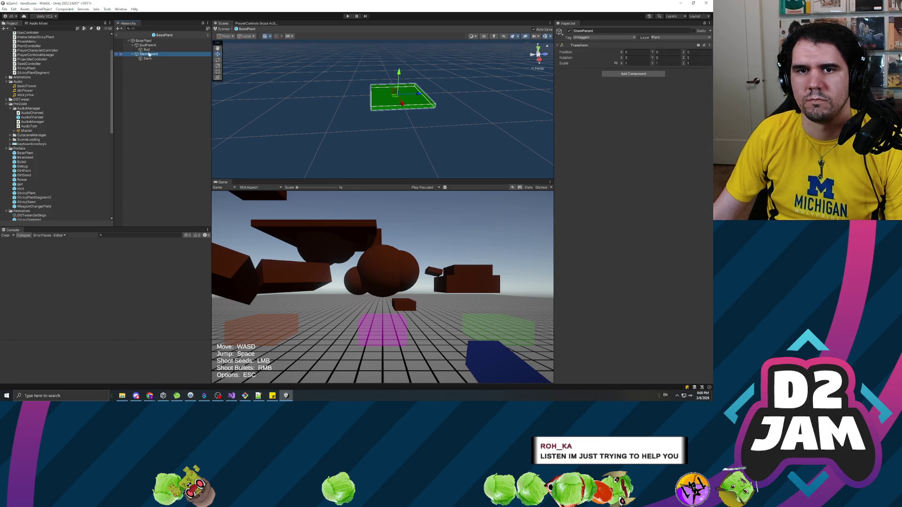
left_click(144, 40)
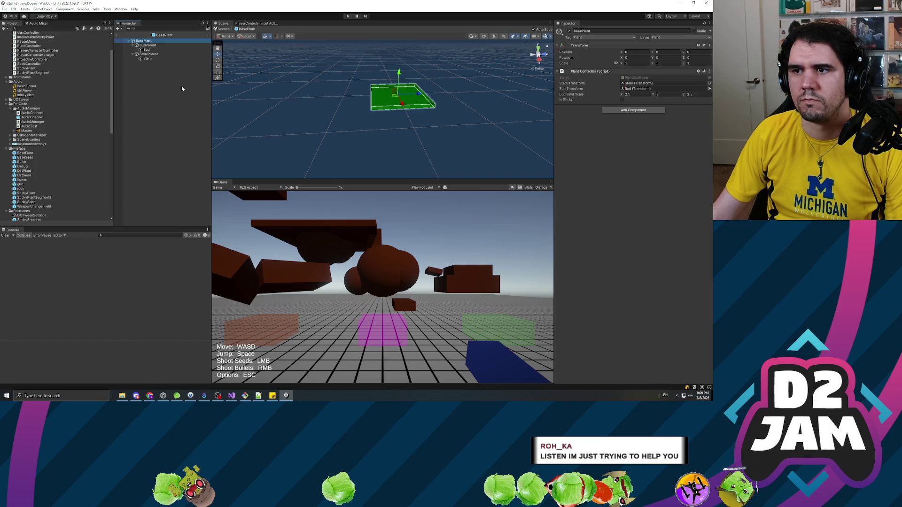
left_click(181, 86)
left_click(161, 41)
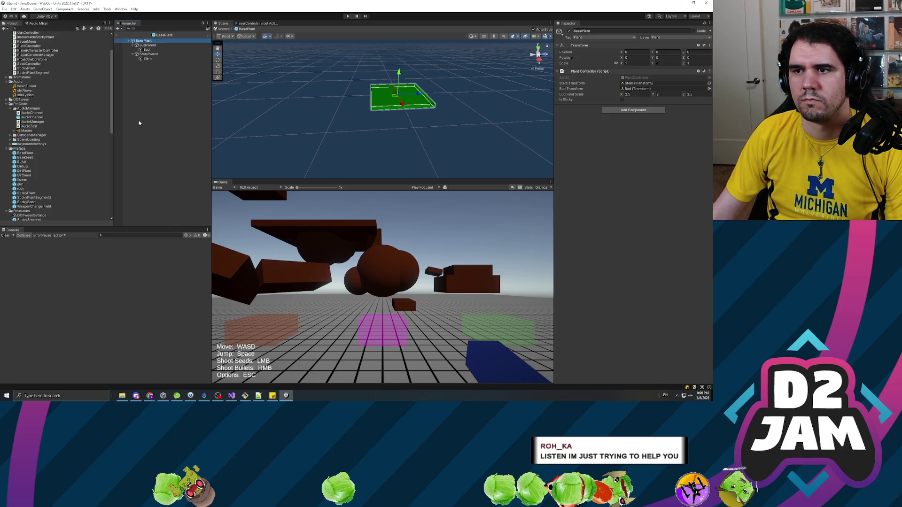
left_click(115, 38)
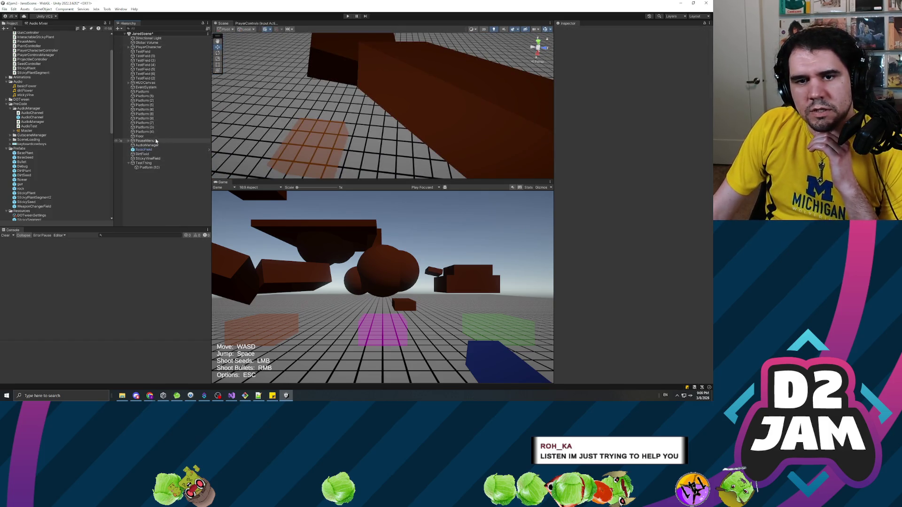
Review TestThing's rotation script and Platform (10)'s components, then enter Play mode
left_click(144, 163)
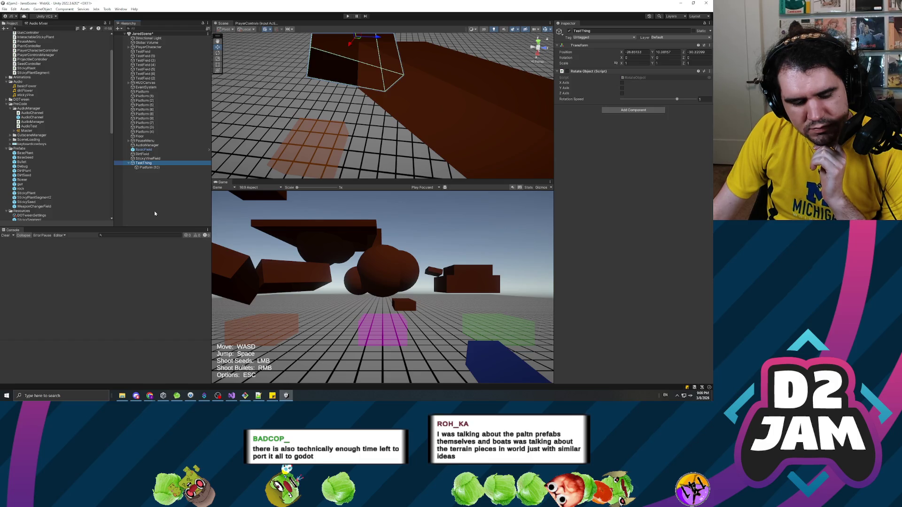
left_click(156, 212)
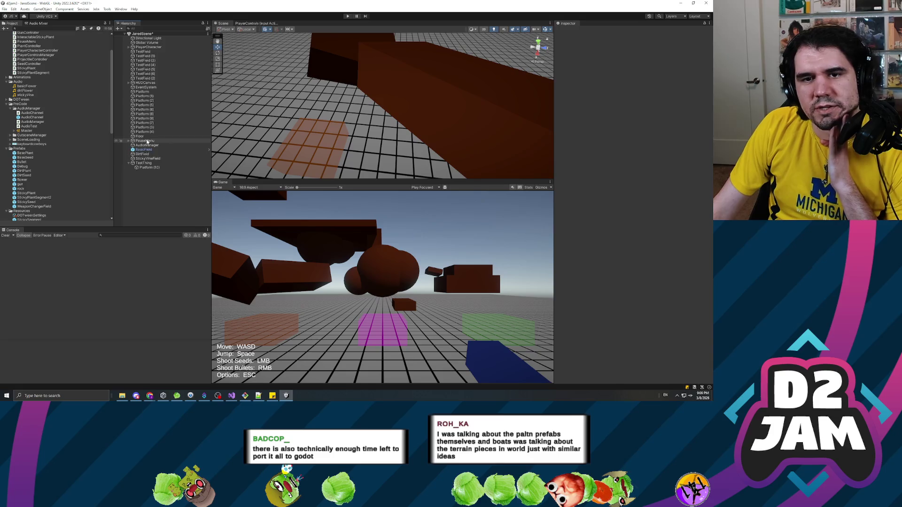
left_click(146, 167)
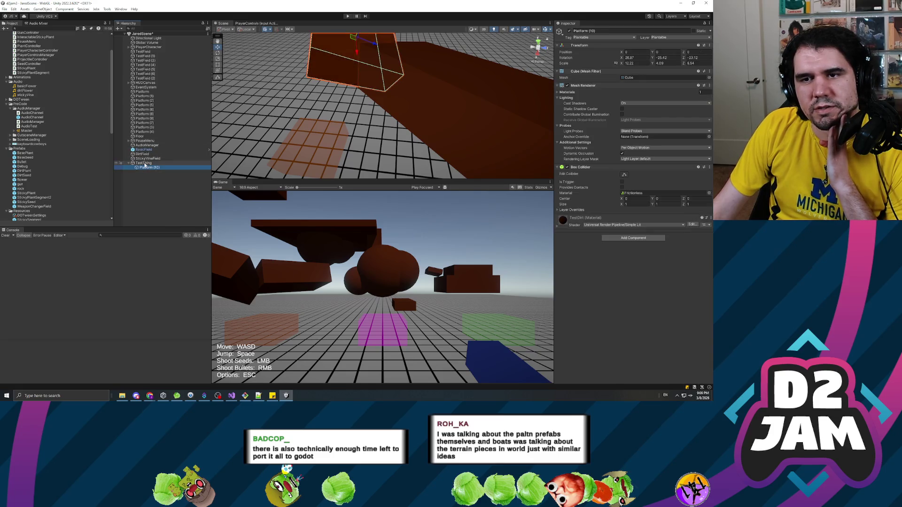
left_click(144, 163)
left_click(150, 186)
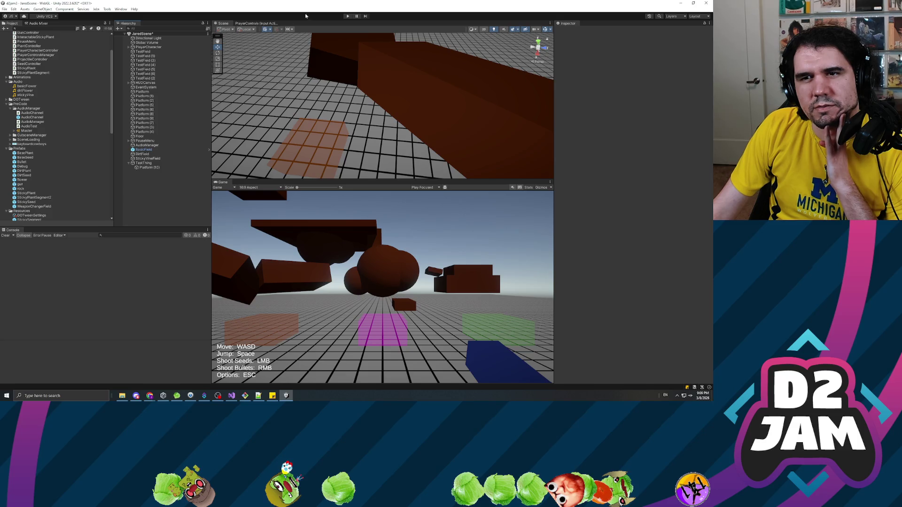
left_click(347, 16)
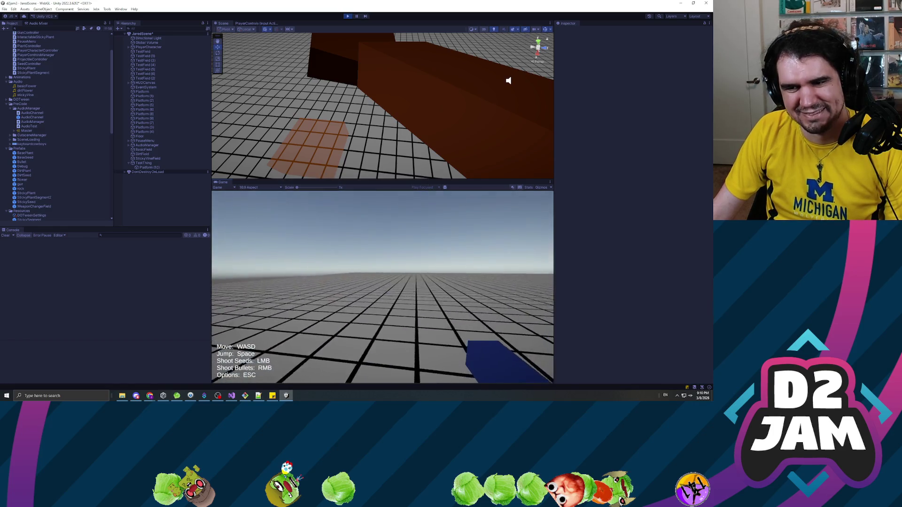
Shoot four seeds at the platforms, pause with Esc, and expand the first BasePlant(Clone)
left_click(382, 287)
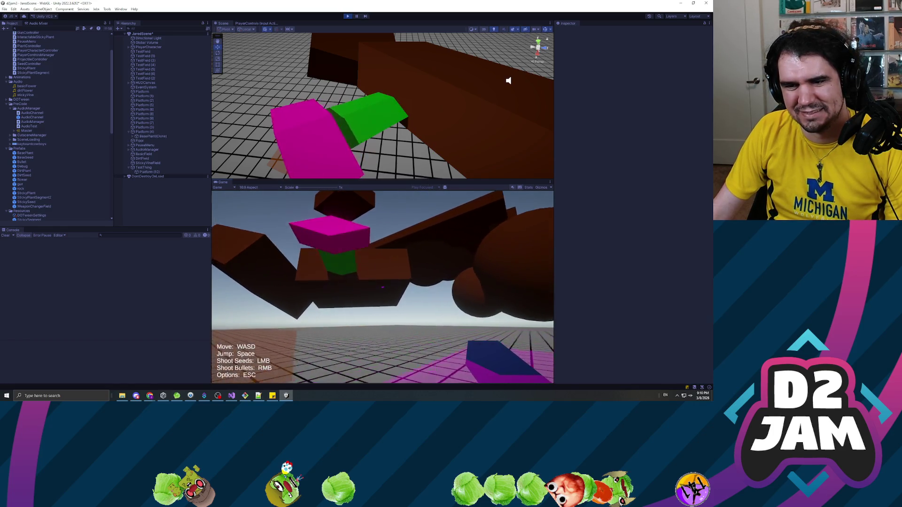
left_click(382, 287)
left_click(382, 287)
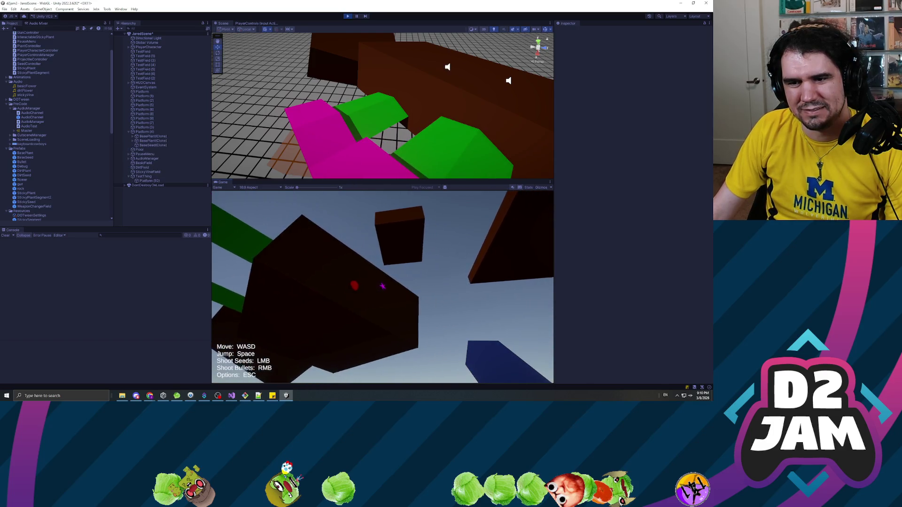
left_click(382, 286)
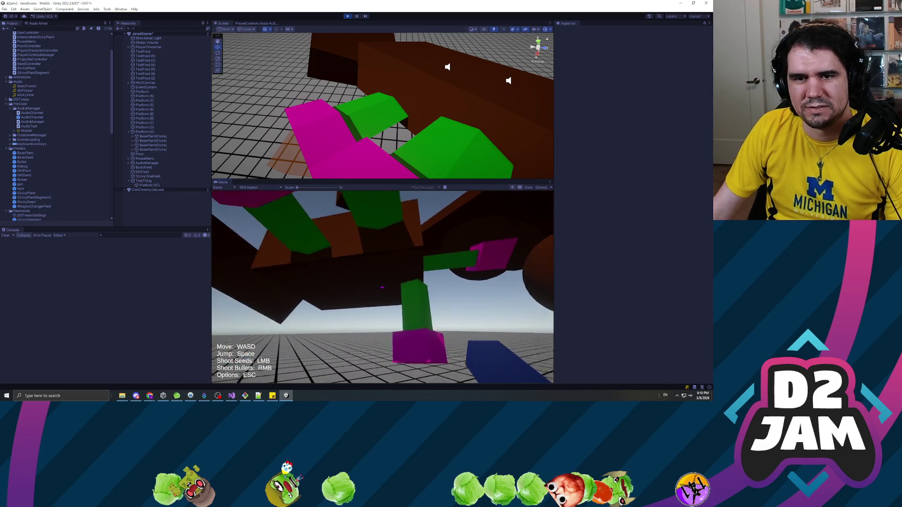
key("Escape")
left_click(152, 136)
left_click(137, 136)
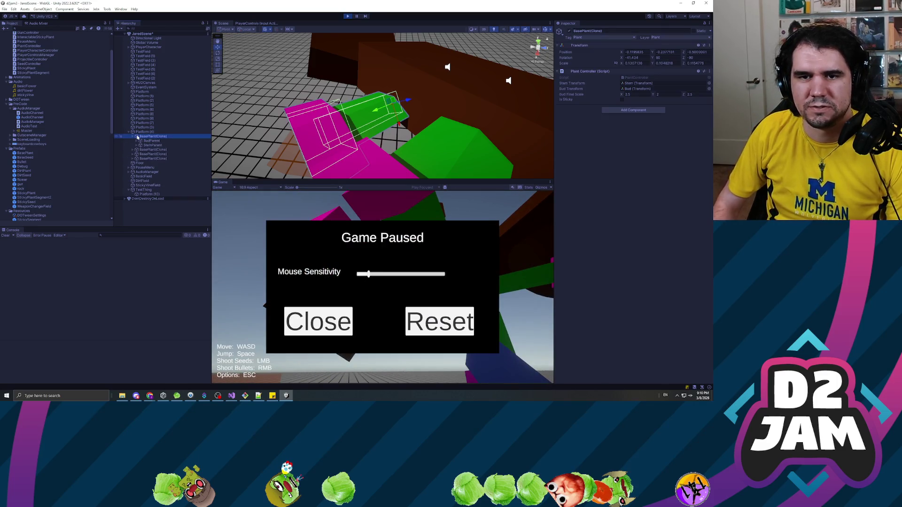
Compare BasePlant(Clone), Platform (4), Floor, Platform (10) and TestThing, then stop Play mode
key("Down")
key("Down")
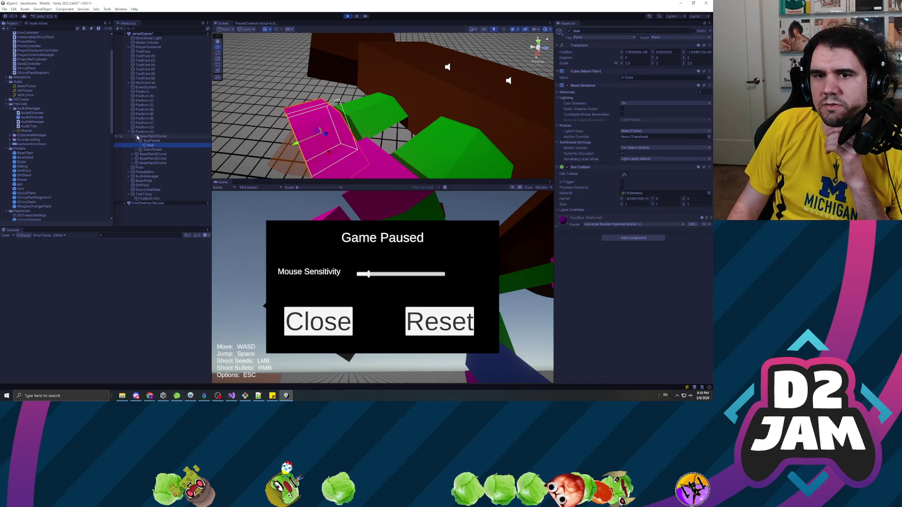
key("Up")
key("Up")
key("Up")
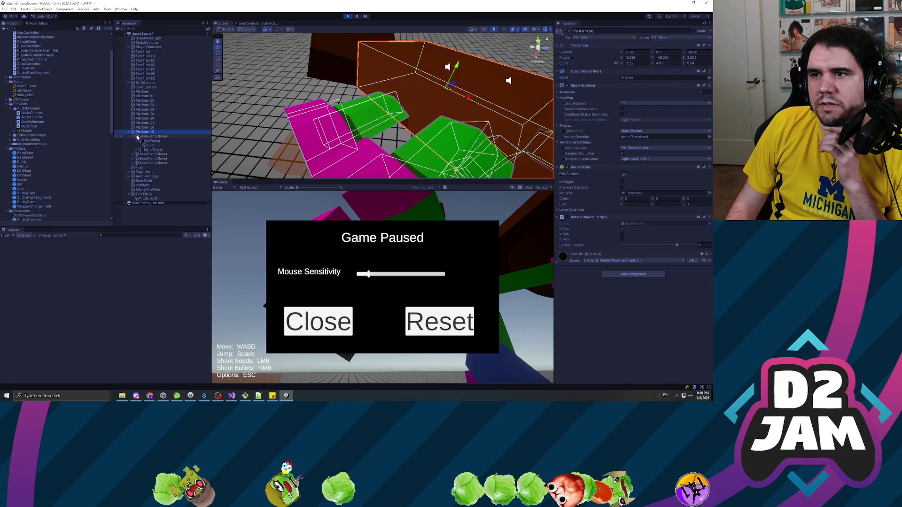
key("Down")
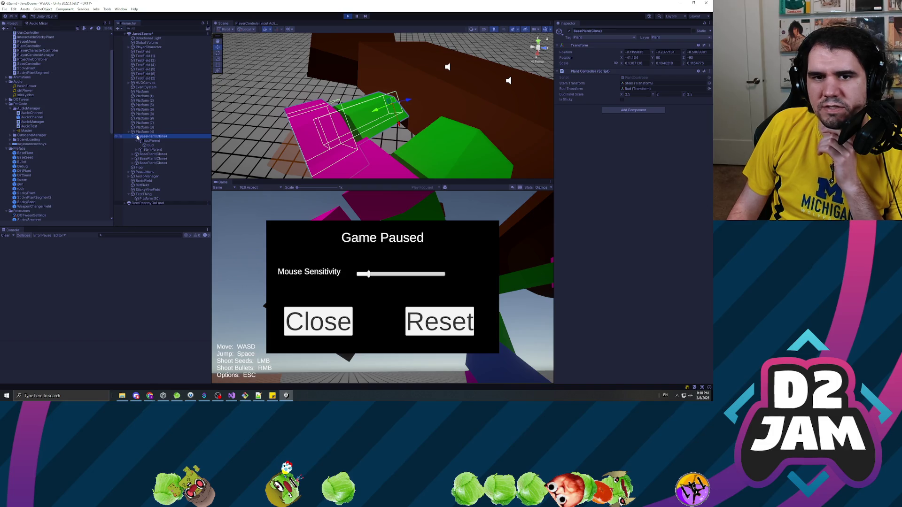
key("Up")
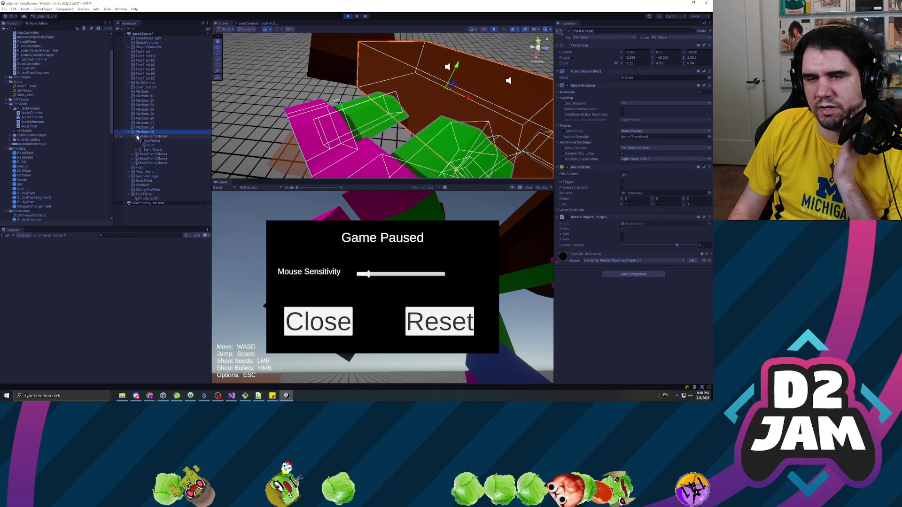
key("Down")
key("Down")
key("Down")
key("Up")
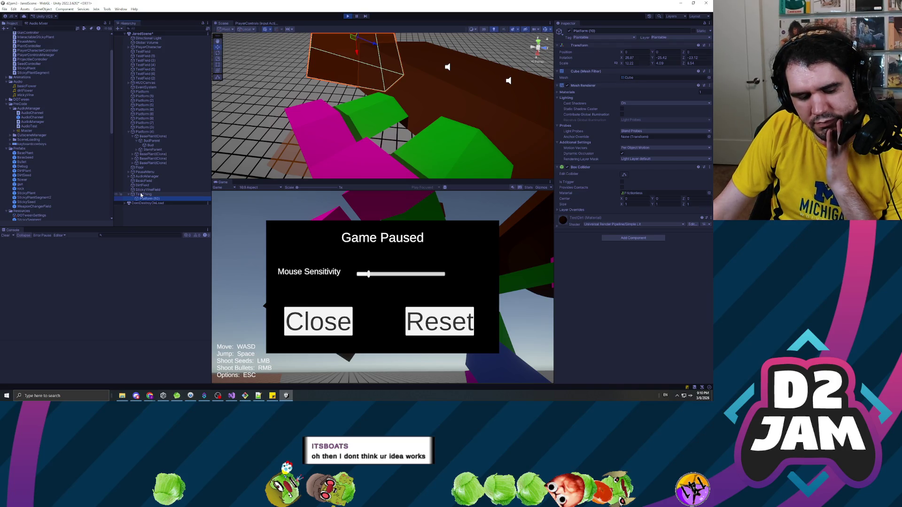
left_click(138, 195)
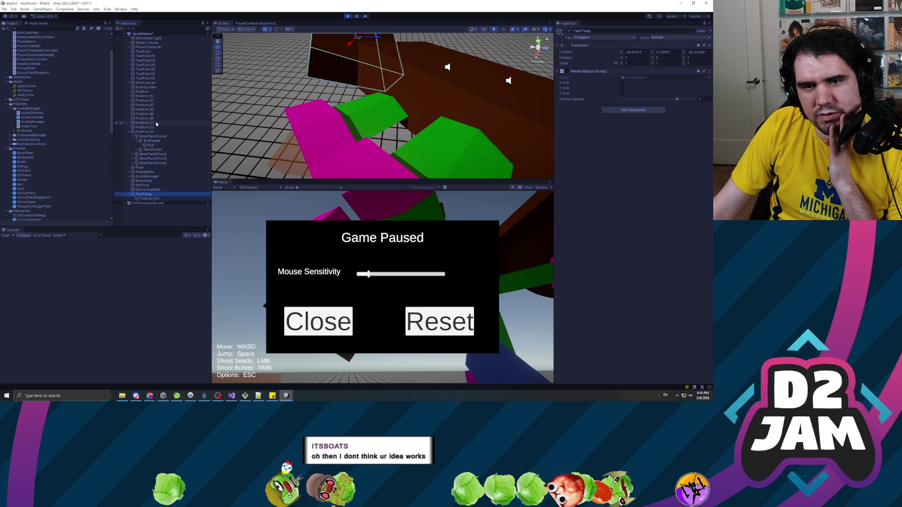
left_click(348, 17)
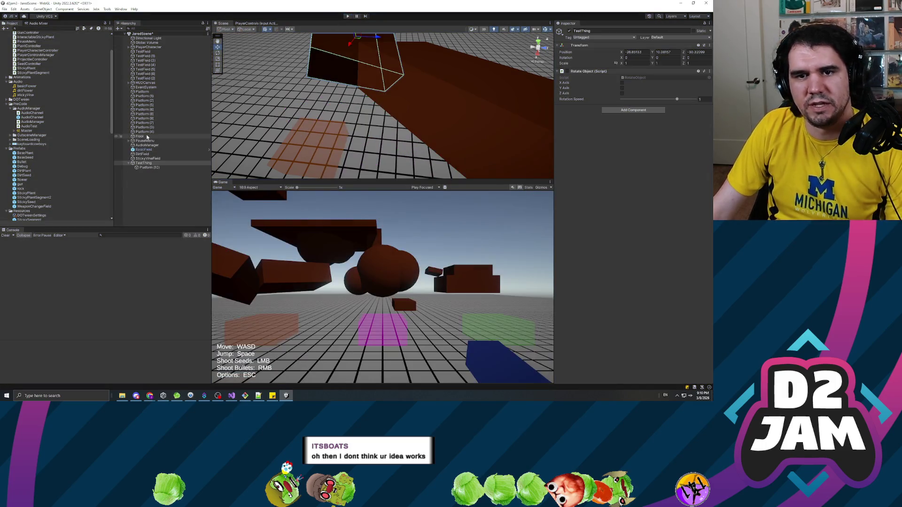
Drag Platform (4) under TestThing and compare the Transforms of TestThing, Platform (10) and Platform (4)
left_click(400, 129)
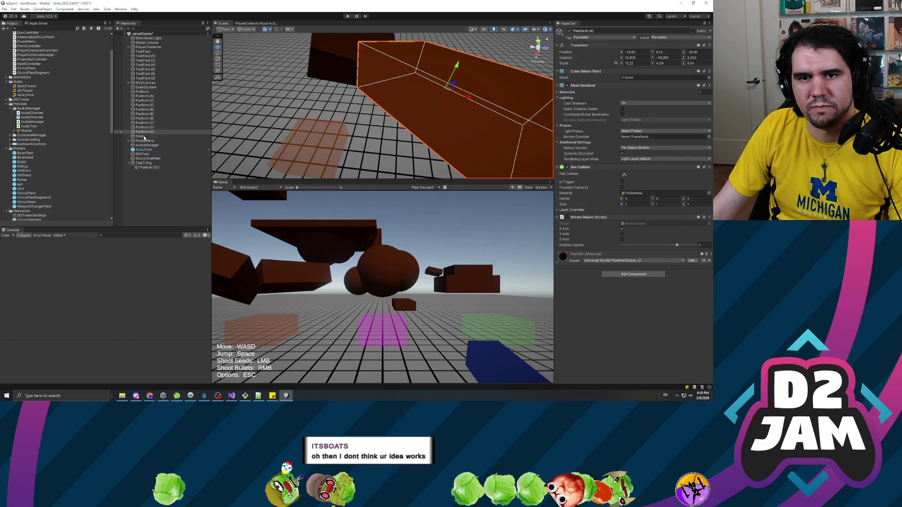
left_click_drag(142, 131, 143, 163)
left_click(164, 184)
left_click(155, 159)
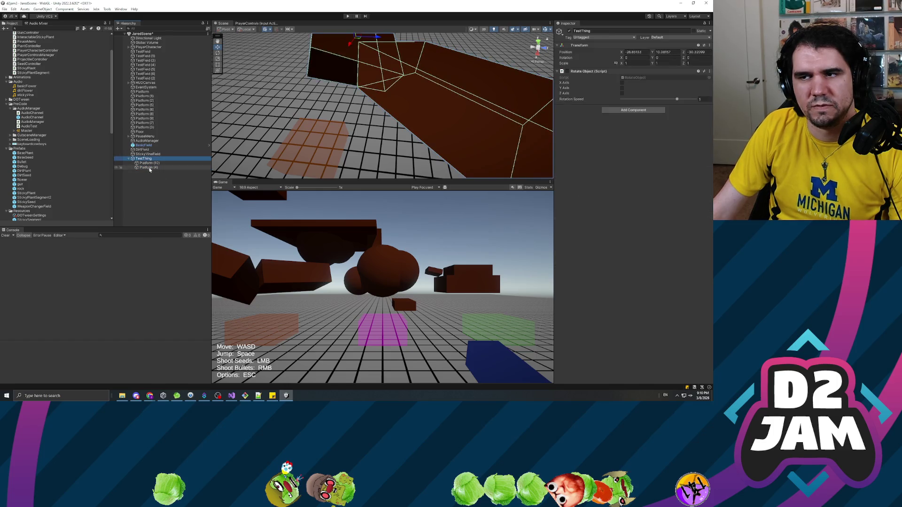
left_click(149, 168)
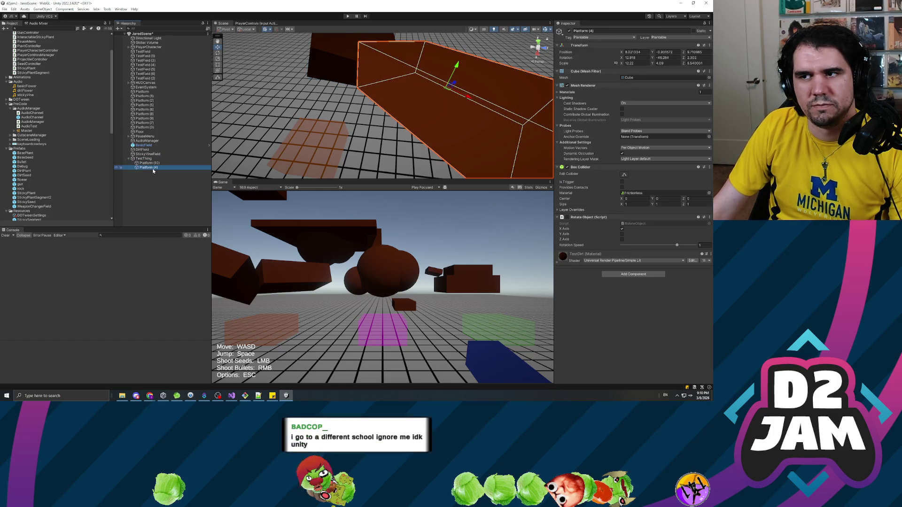
left_click(144, 158)
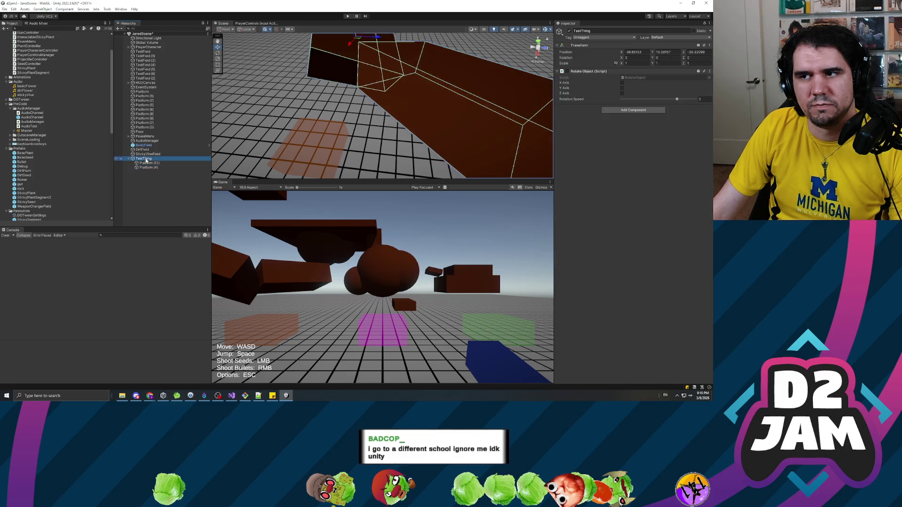
left_click(150, 163)
left_click(148, 168)
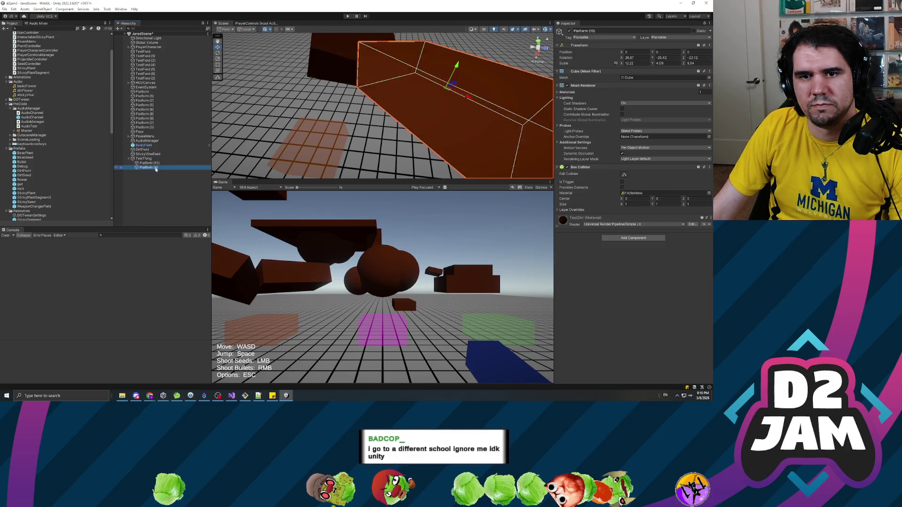
left_click(293, 40)
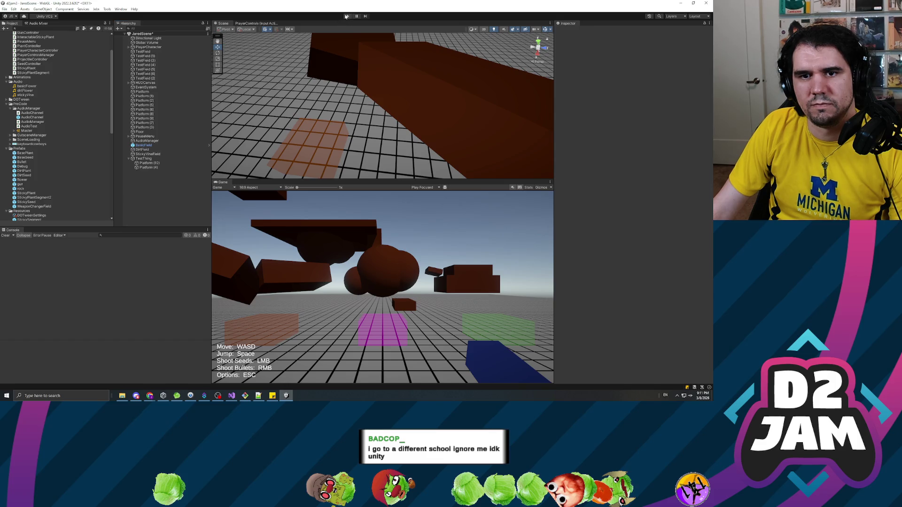
Enter Play mode, walk toward the floating platforms and shoot seeds at the dark platform
left_click(346, 16)
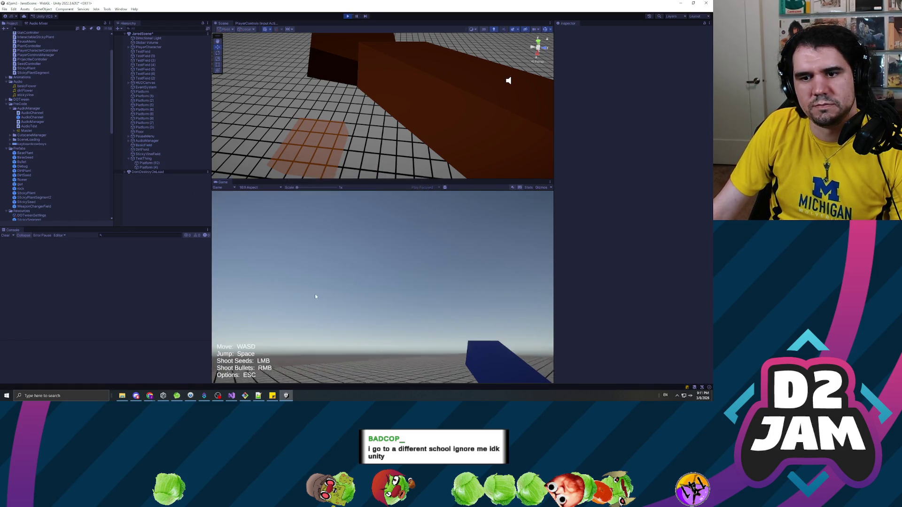
left_click(315, 294)
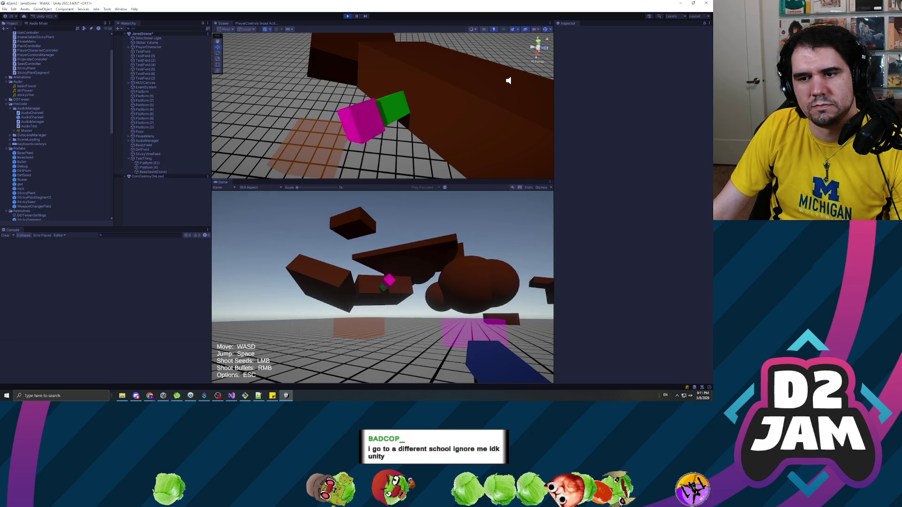
key("w")
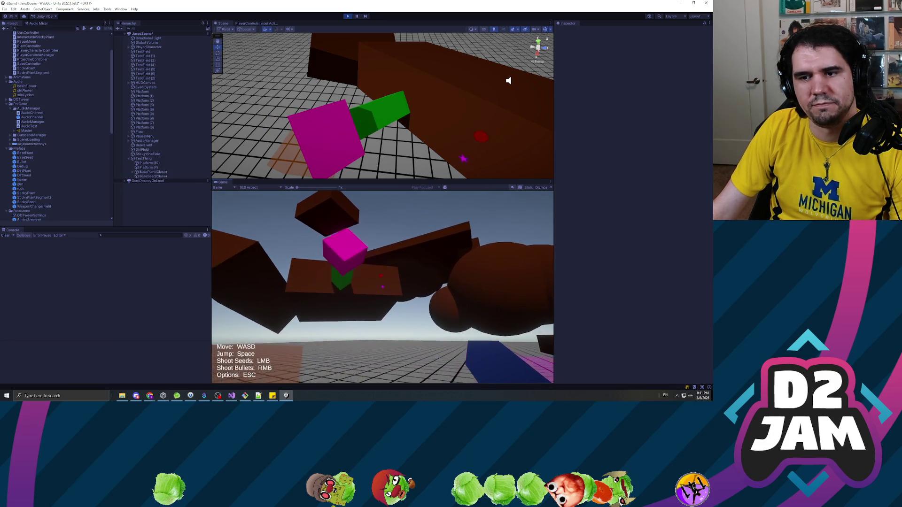
left_click(382, 286)
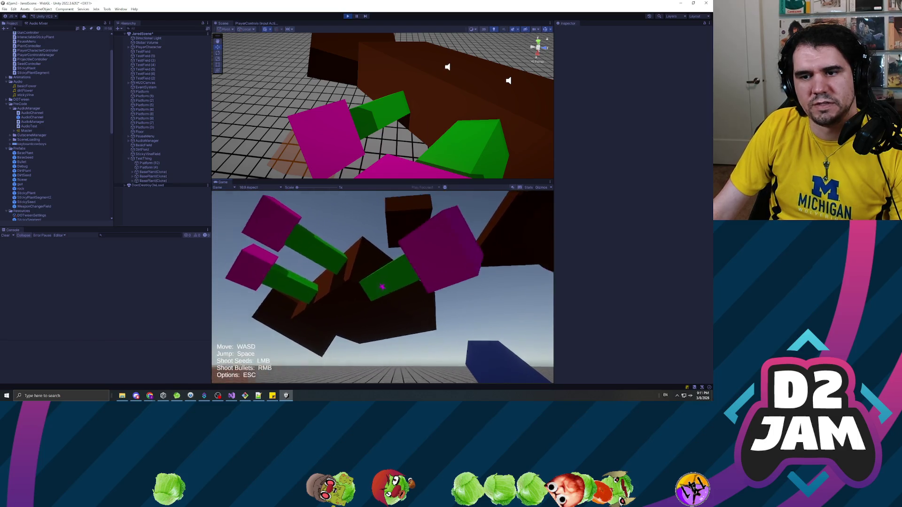
left_click(383, 287)
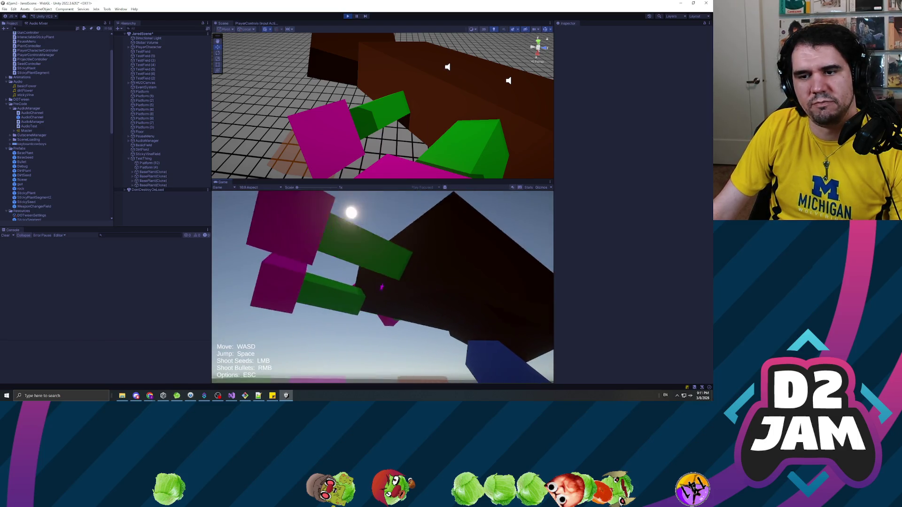
left_click(382, 286)
left_click(382, 286)
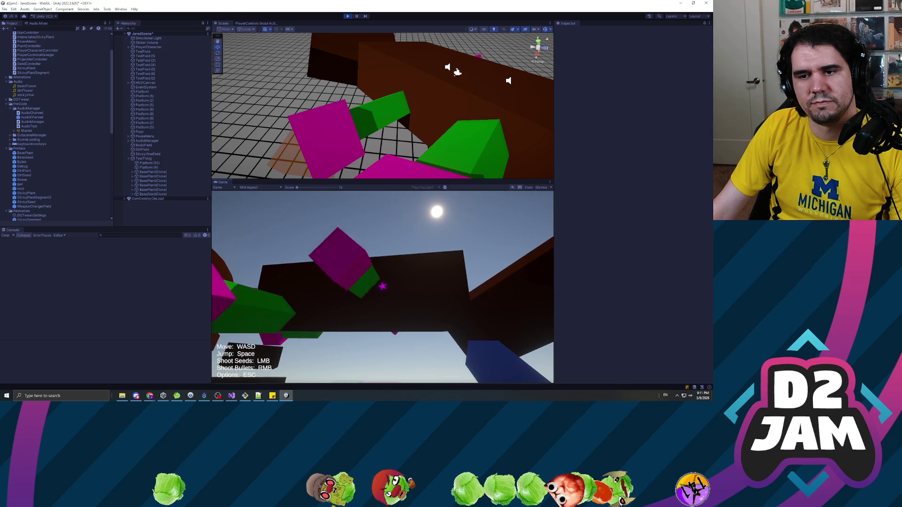
Fire two bullets and more seeds at the platform's underside, then pause and stop the game
right_click(382, 287)
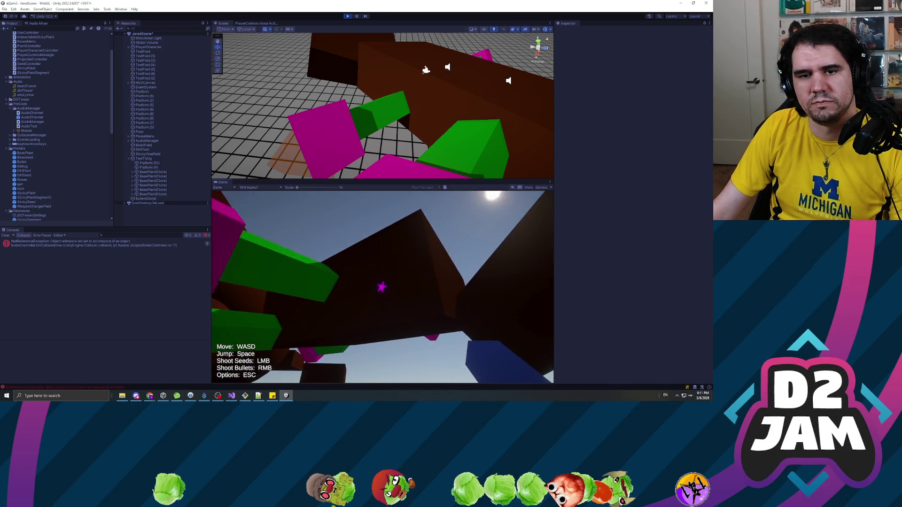
right_click(382, 287)
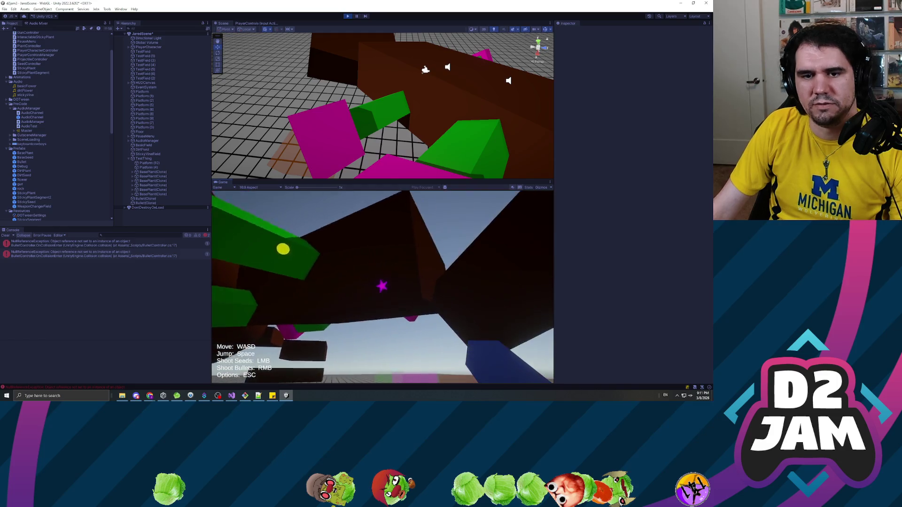
left_click(382, 286)
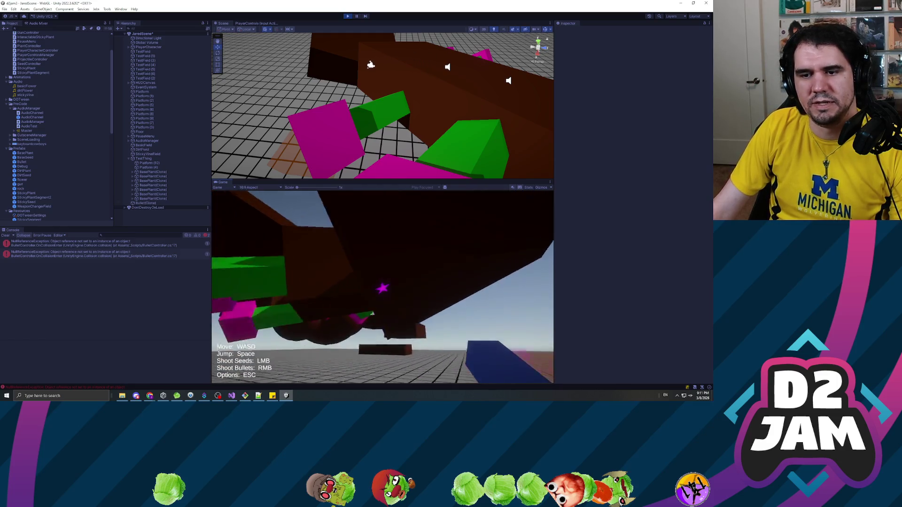
left_click(382, 286)
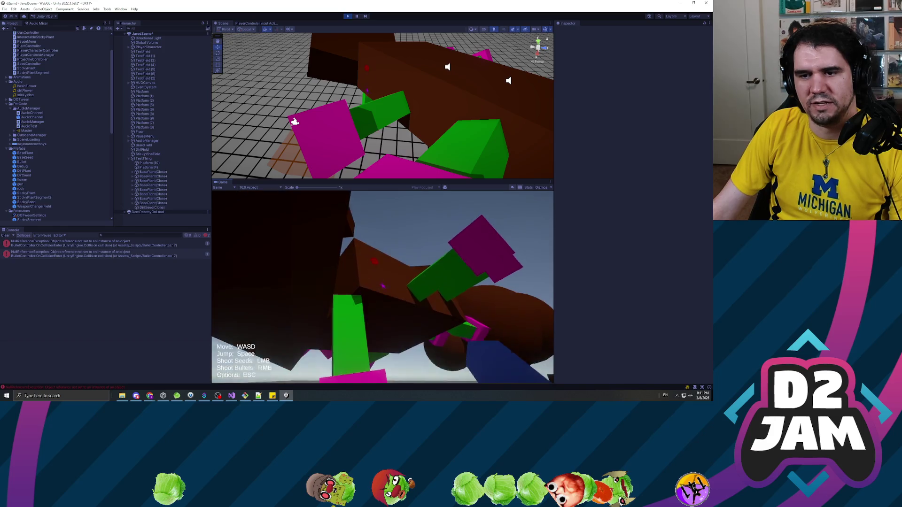
left_click(383, 287)
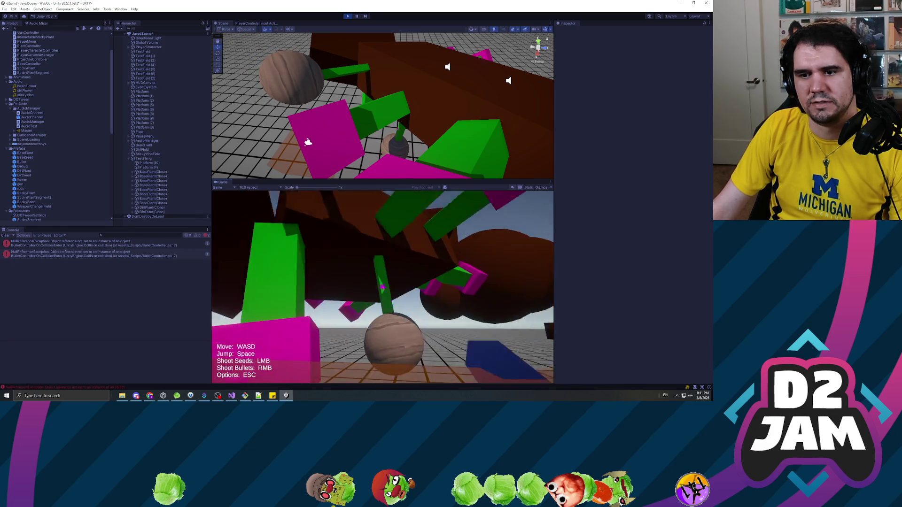
left_click(383, 286)
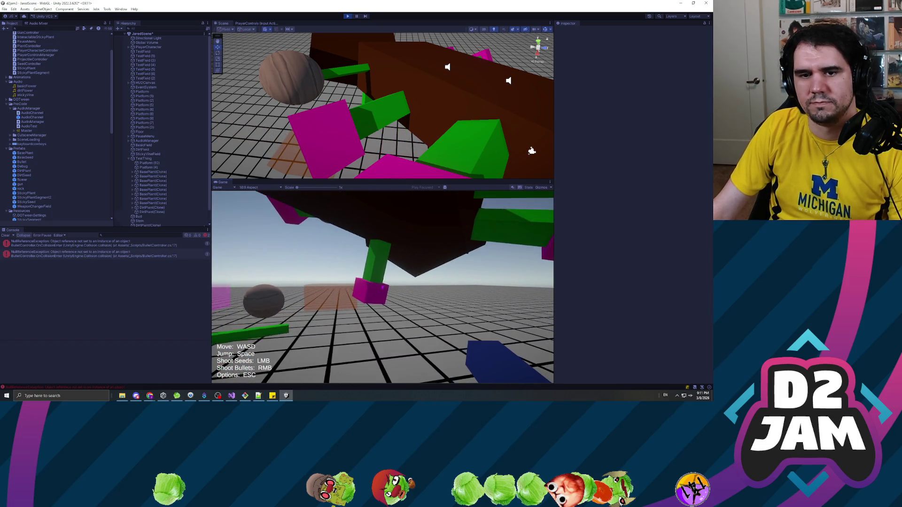
key("Escape")
left_click(348, 16)
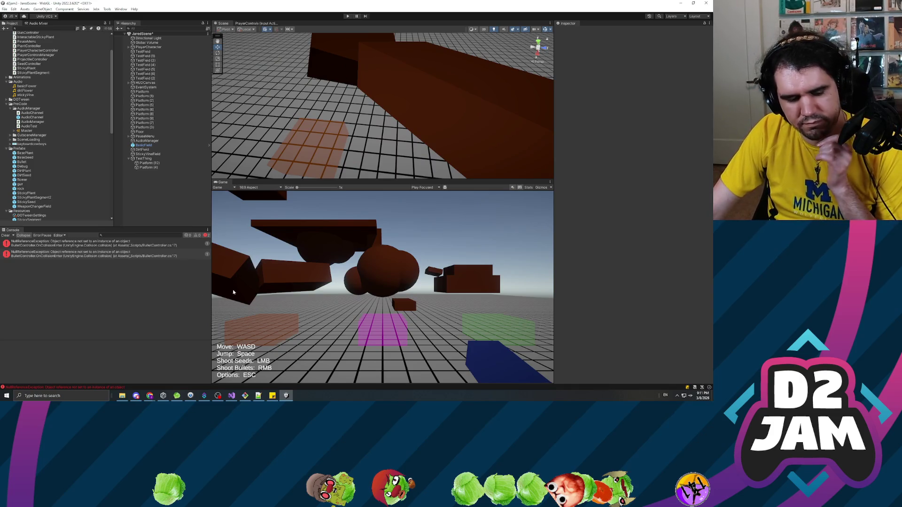
Clear the console errors, then inspect Platform (10), Platform (4) and the TestThing parent
left_click(5, 235)
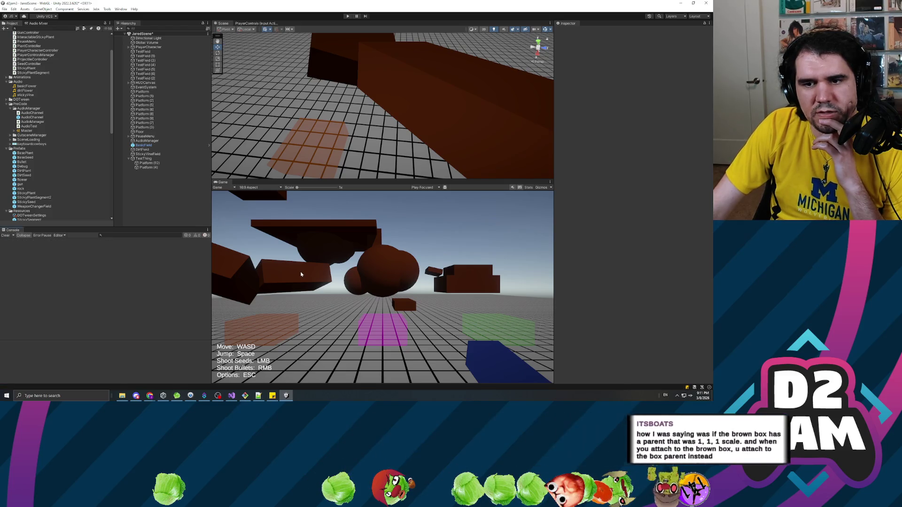
left_click(149, 163)
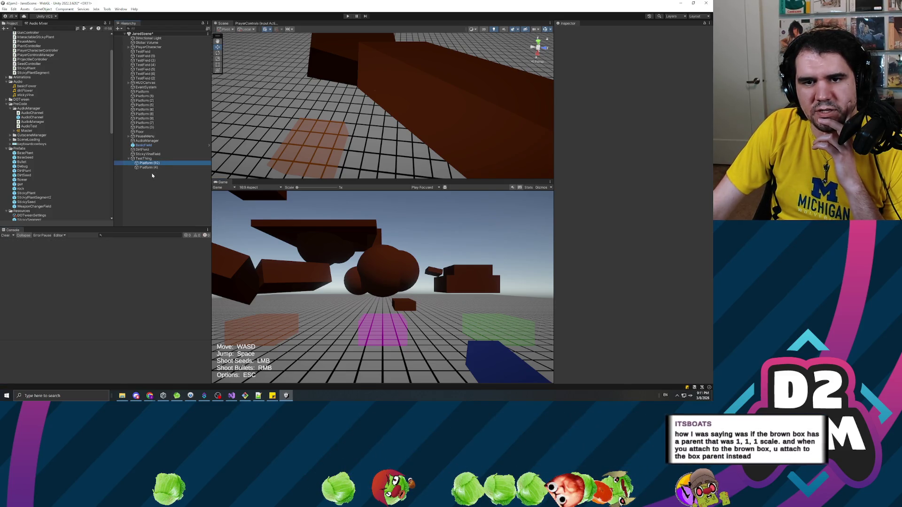
left_click(148, 168)
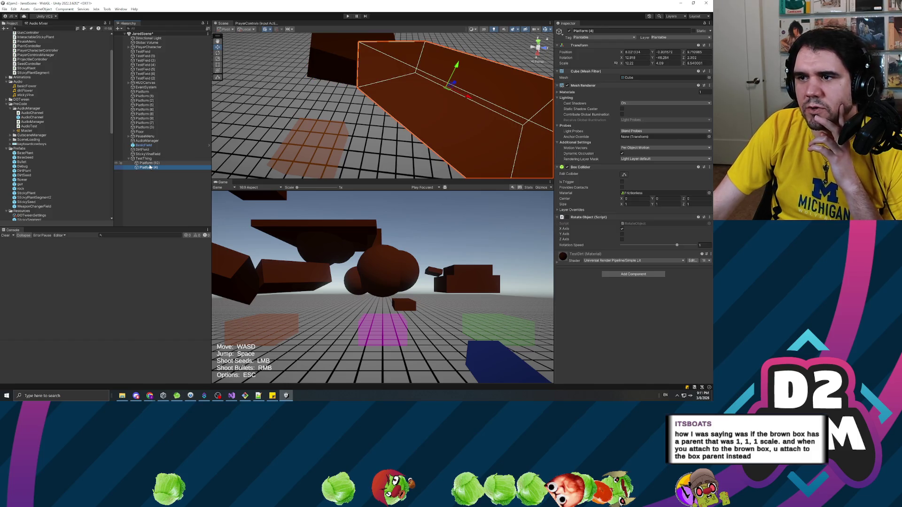
left_click(145, 160)
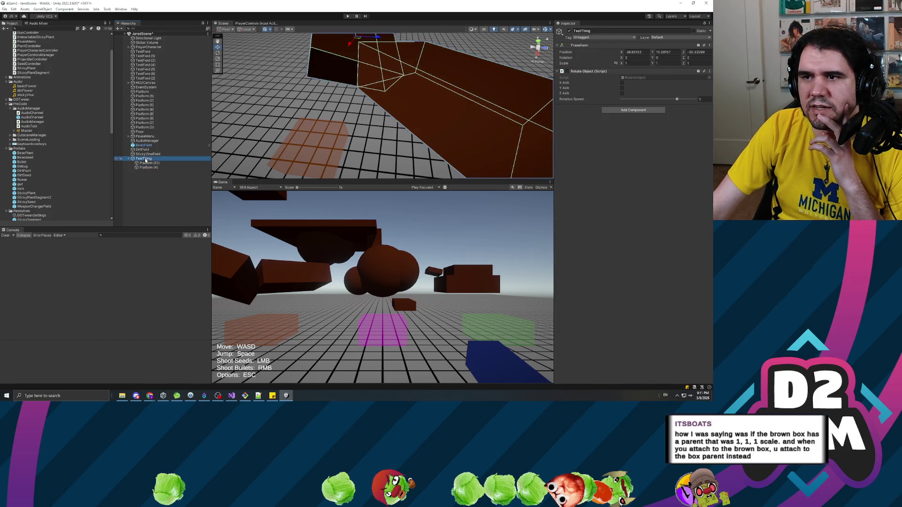
left_click(149, 163)
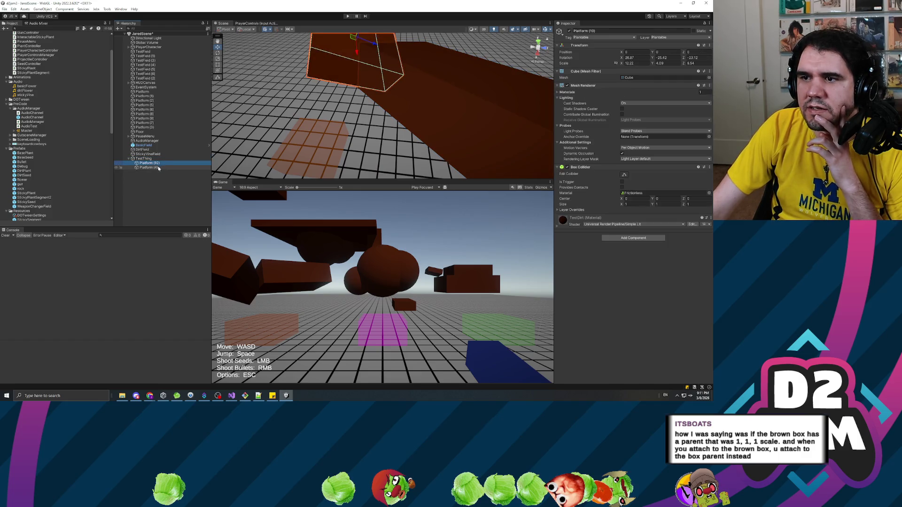
Review TestThing's transform and Rotate Object script, then Platform (4), and reselect Platform (10)
left_click(159, 168)
left_click(157, 164)
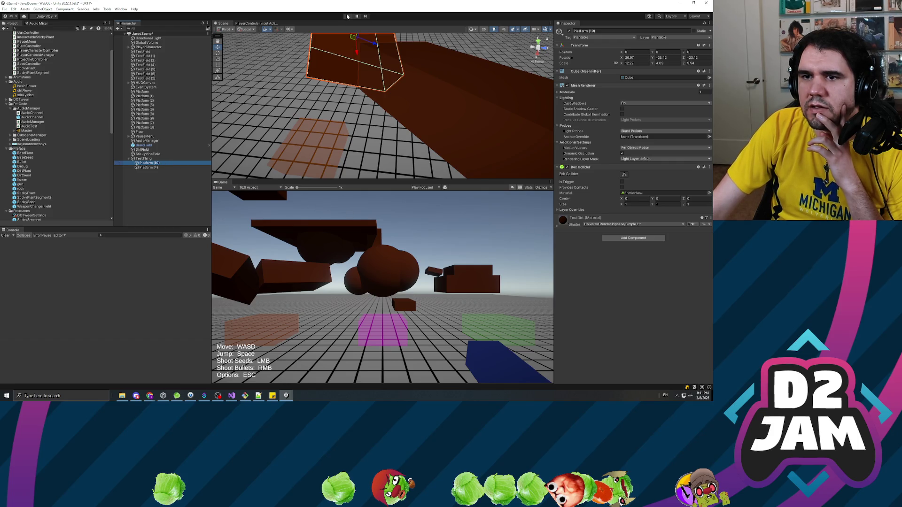
left_click(164, 196)
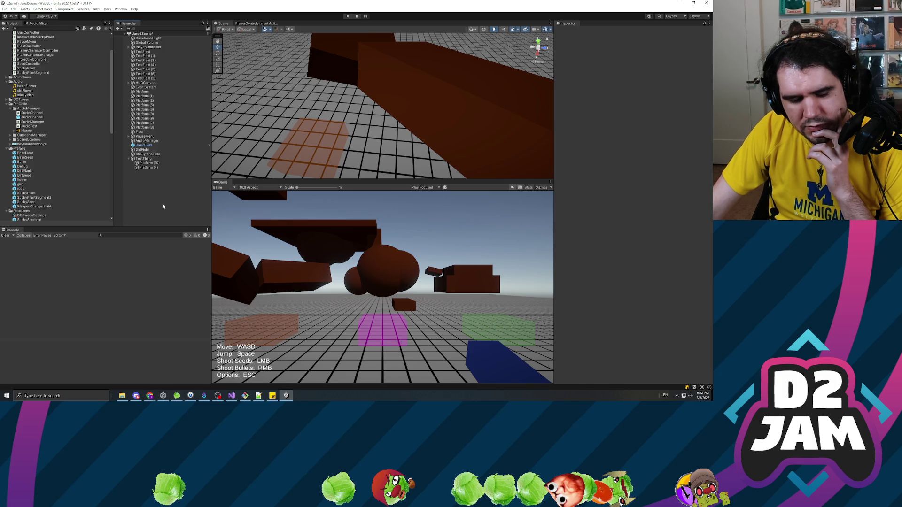
left_click(143, 159)
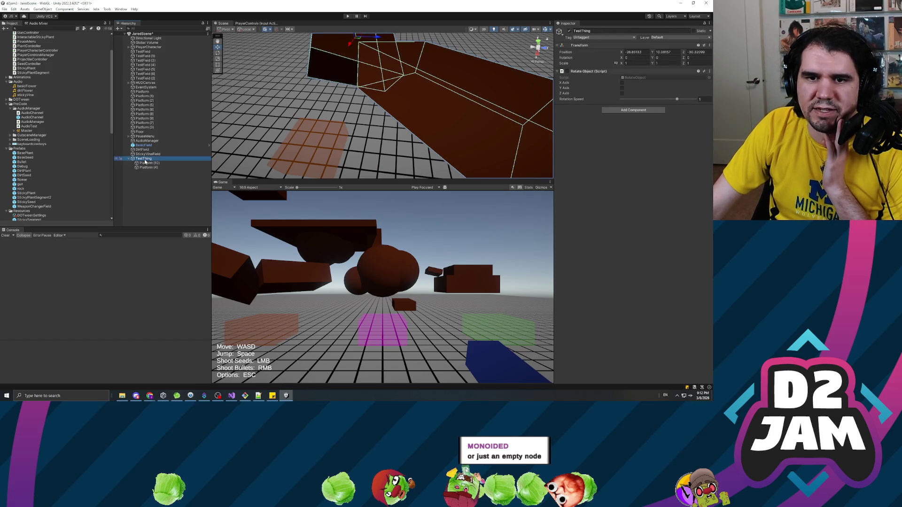
left_click(567, 72)
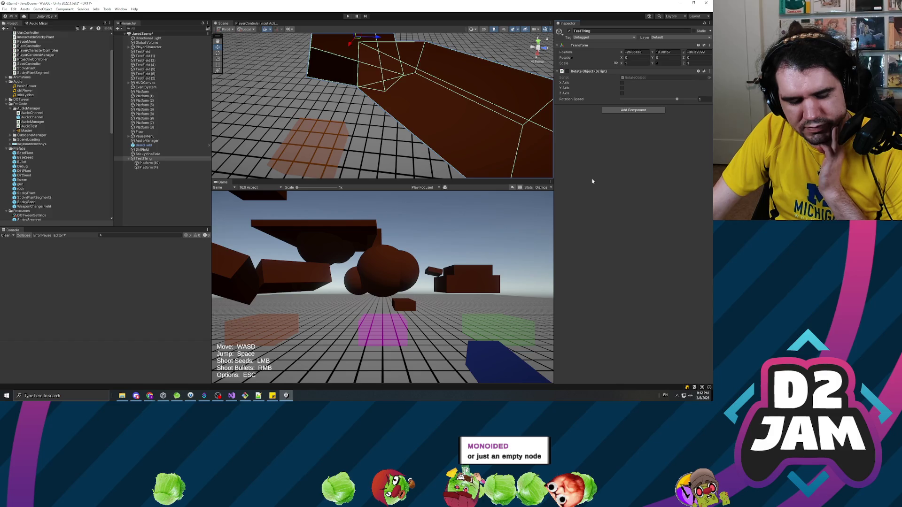
left_click(150, 163)
left_click(155, 167)
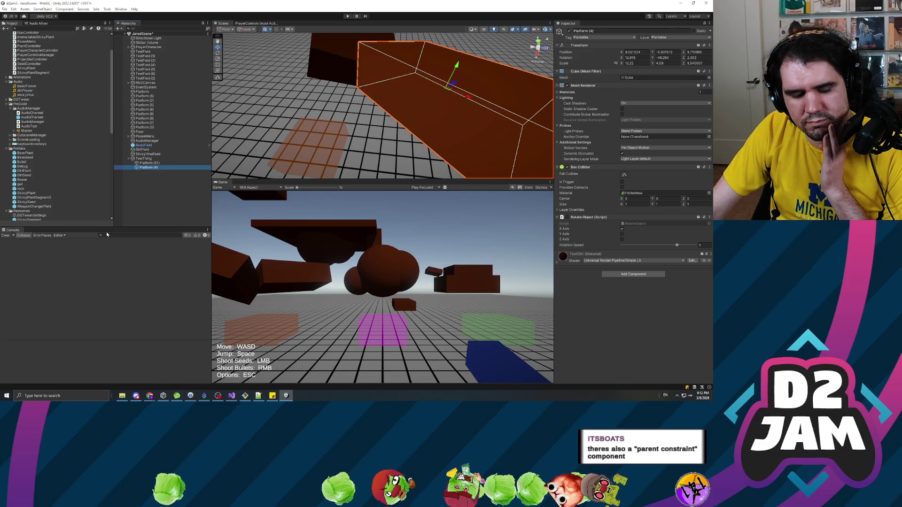
left_click(148, 163)
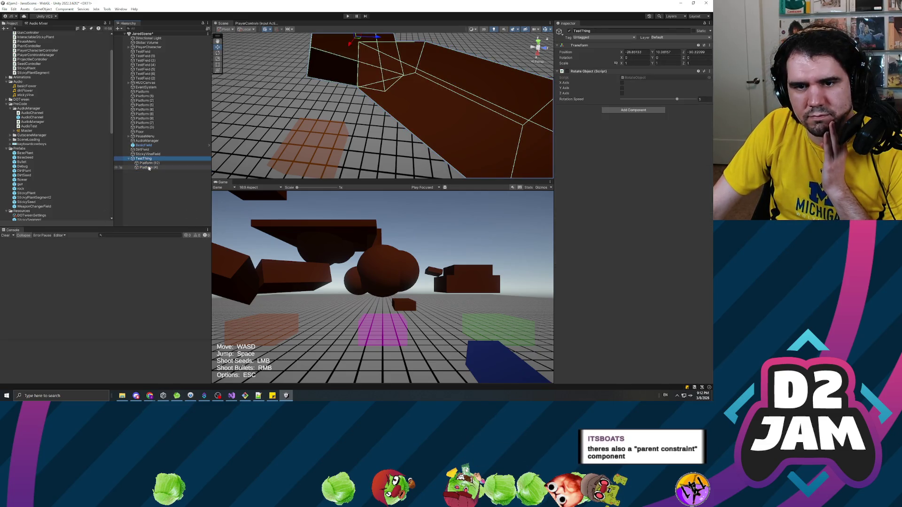
Add a Parent Constraint to Platform (10) by searching 'parent', and peek at its constraint settings
left_click(619, 238)
type("parent")
key("Return")
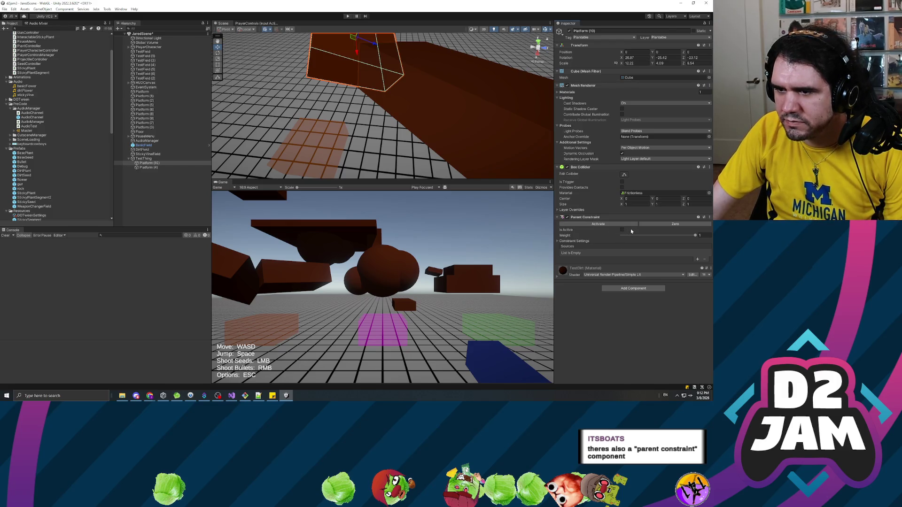
left_click(558, 241)
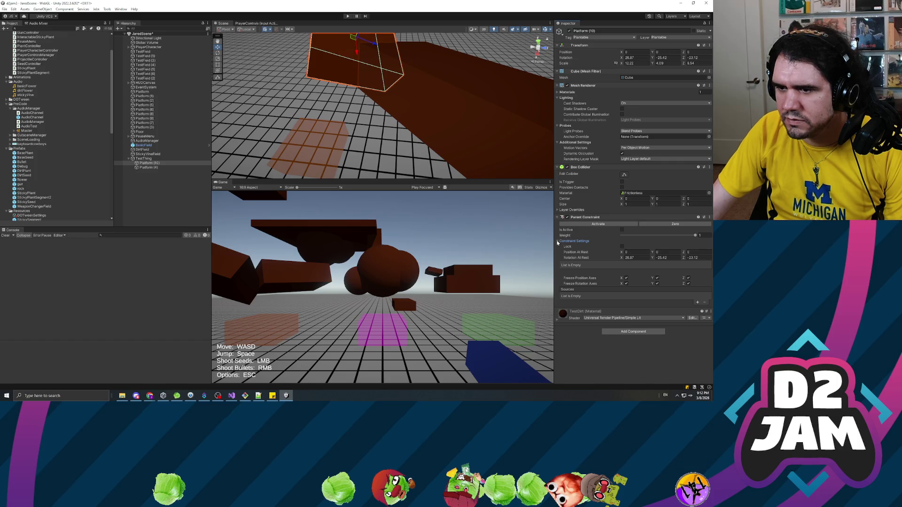
left_click(557, 242)
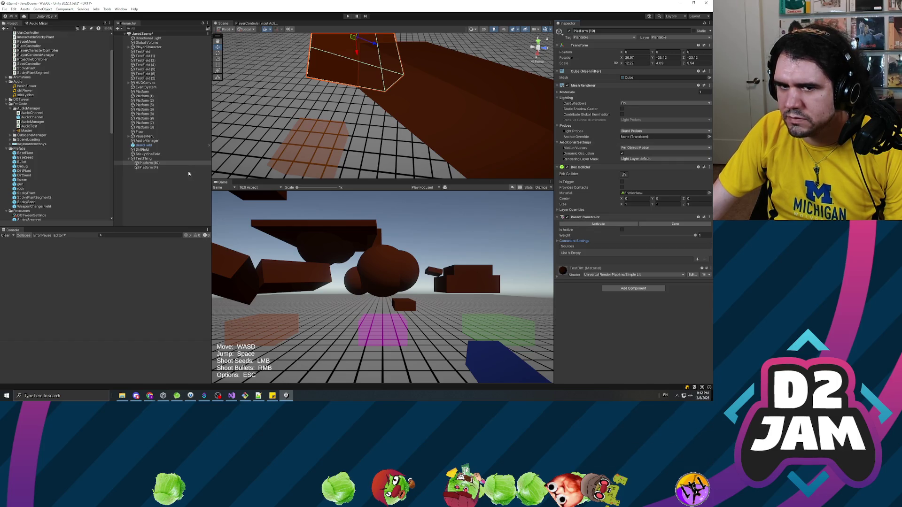
Check the TestThing parent, then reselect Platform (10)
left_click(144, 159)
left_click(585, 80)
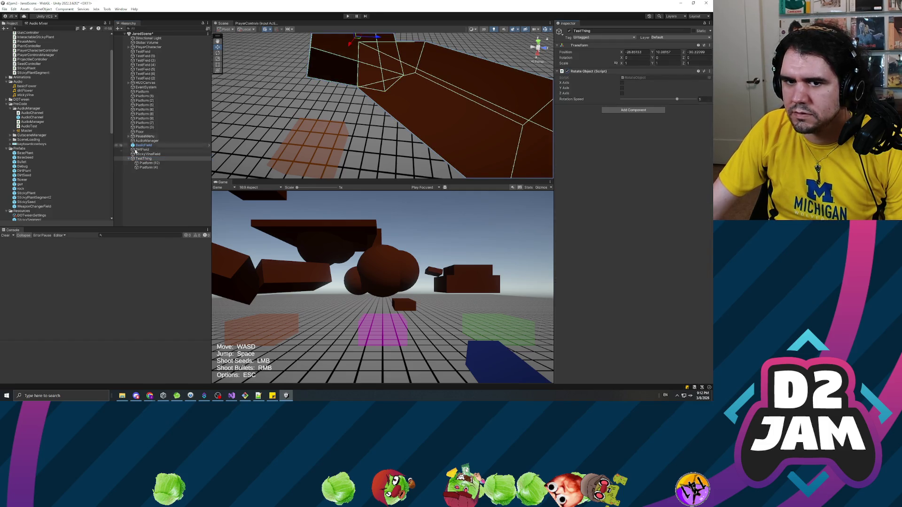
left_click(148, 163)
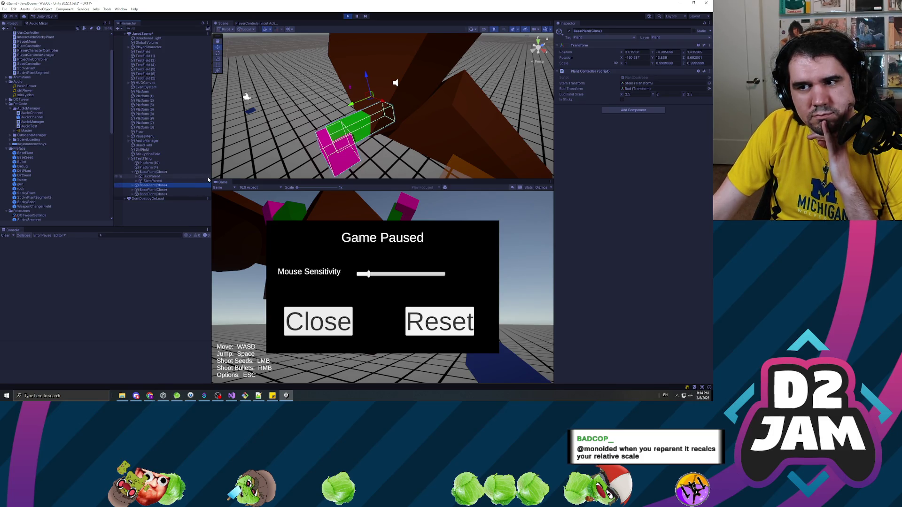
While playing, add an empty source slot to Platform (10)'s Parent Constraint without choosing a transform, then stop play
left_click(150, 162)
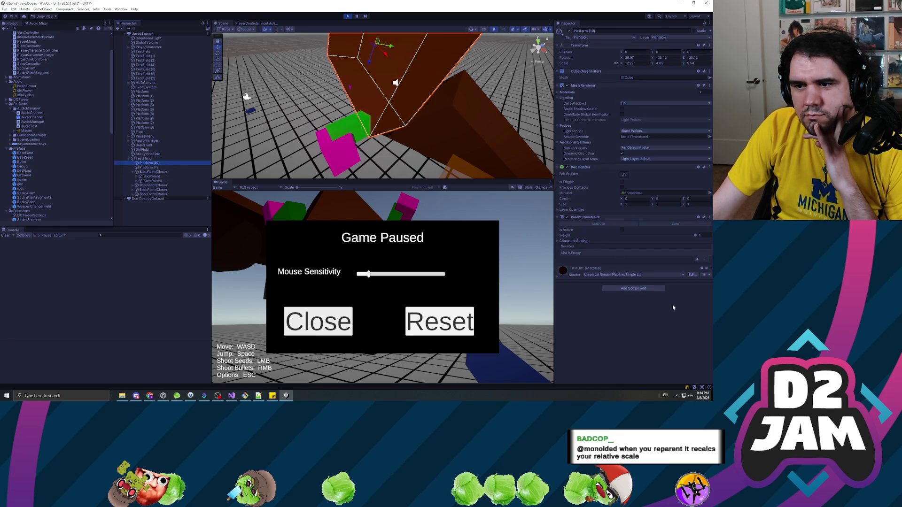
left_click(574, 242)
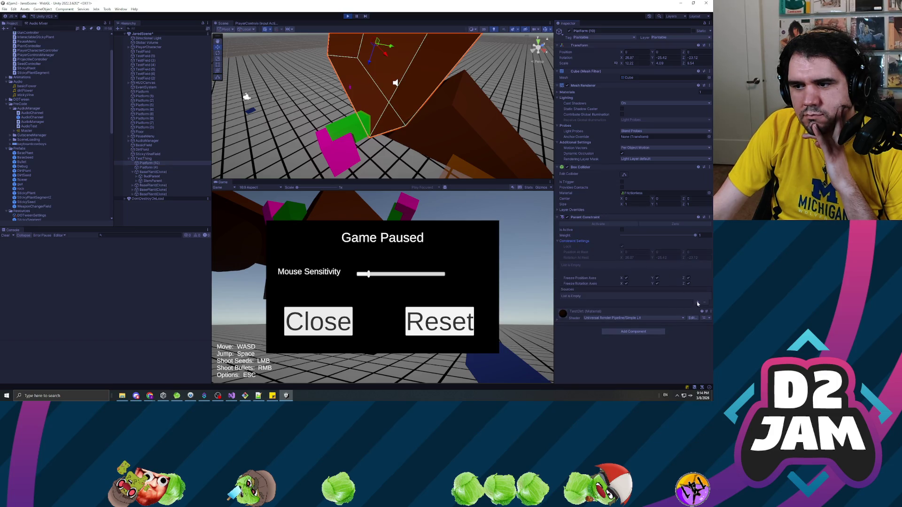
left_click(698, 303)
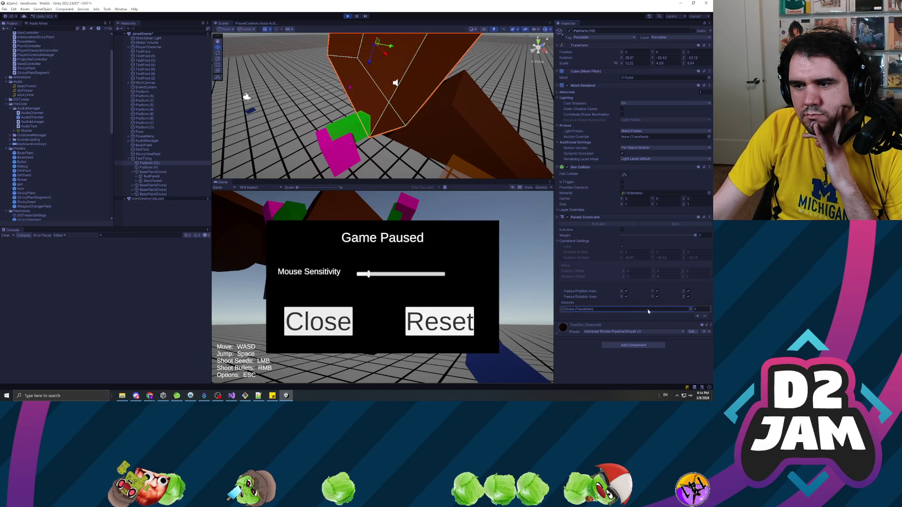
left_click(690, 309)
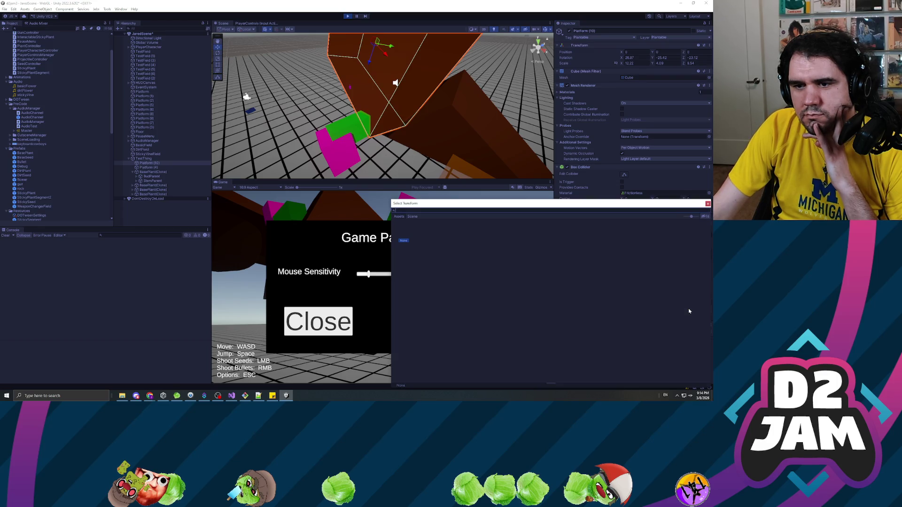
left_click(707, 203)
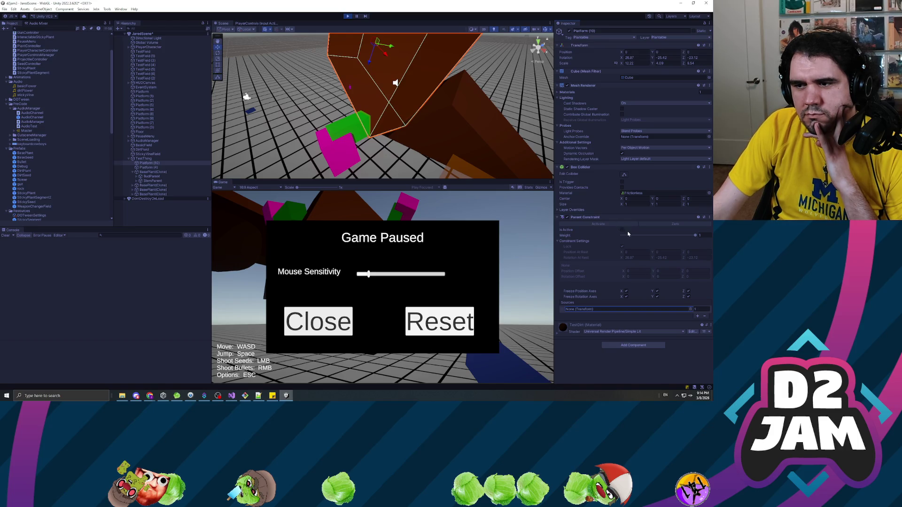
left_click(346, 15)
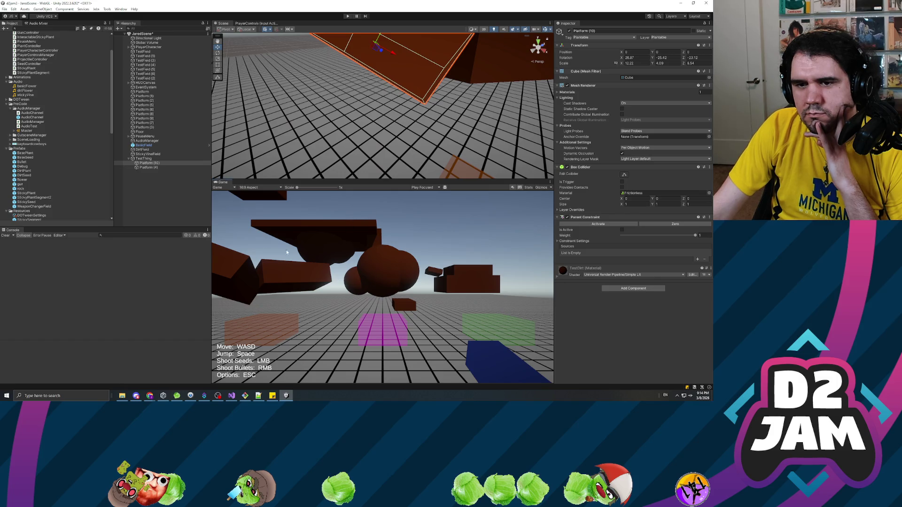
Inspect Platform (10), the TestThing parent and Platform (4) in the Hierarchy
left_click(153, 164)
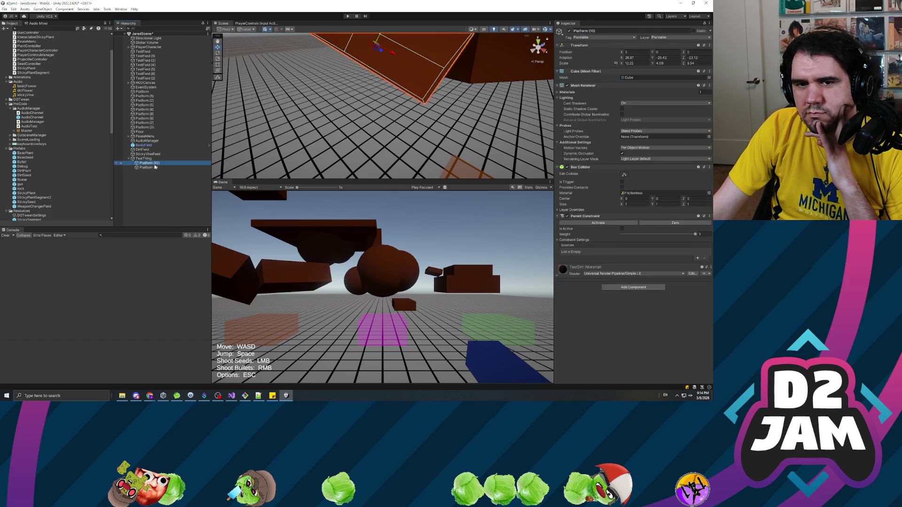
left_click(154, 160)
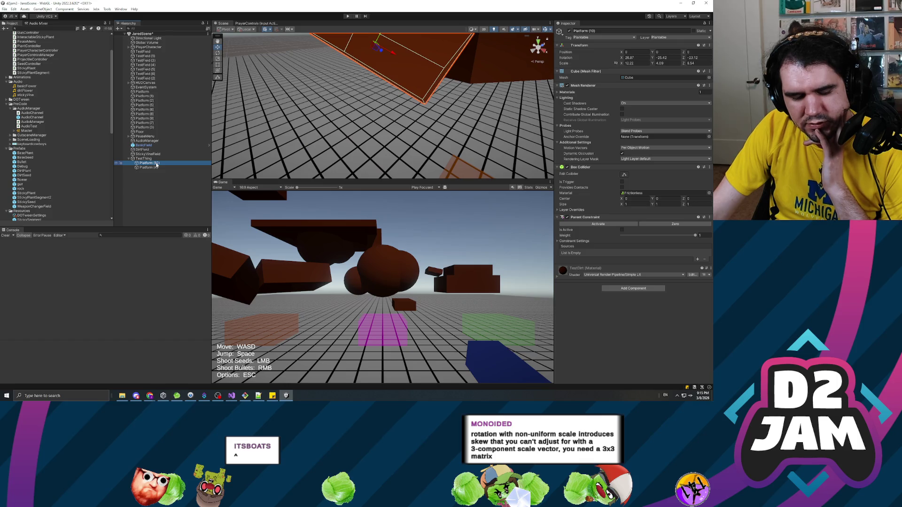
left_click(183, 204)
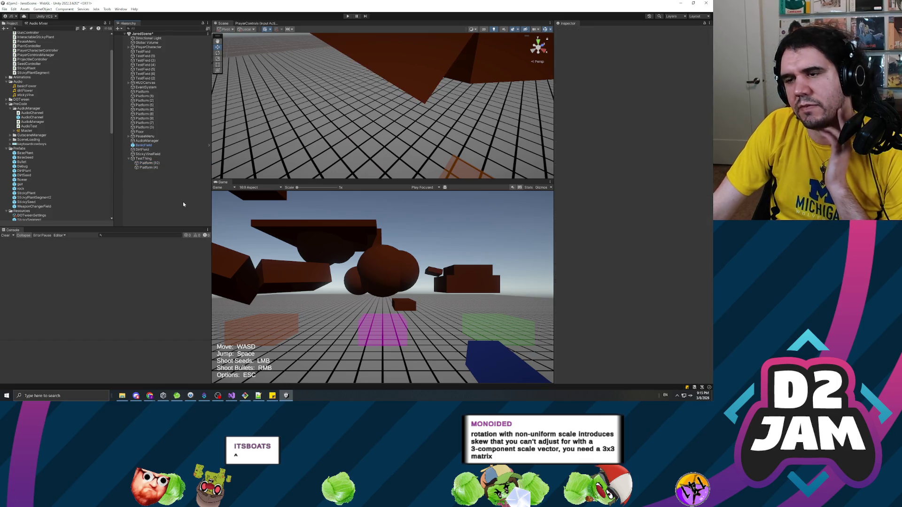
left_click(145, 158)
left_click(150, 163)
left_click(156, 168)
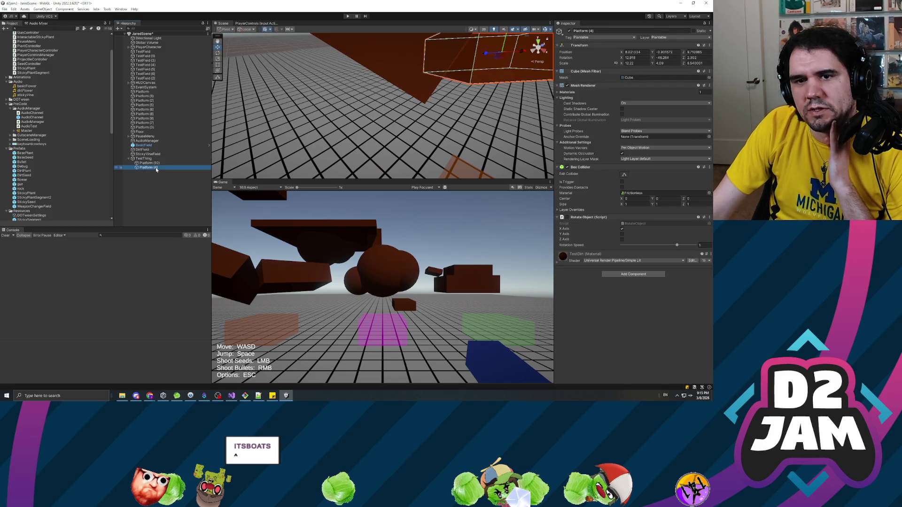
left_click(164, 200)
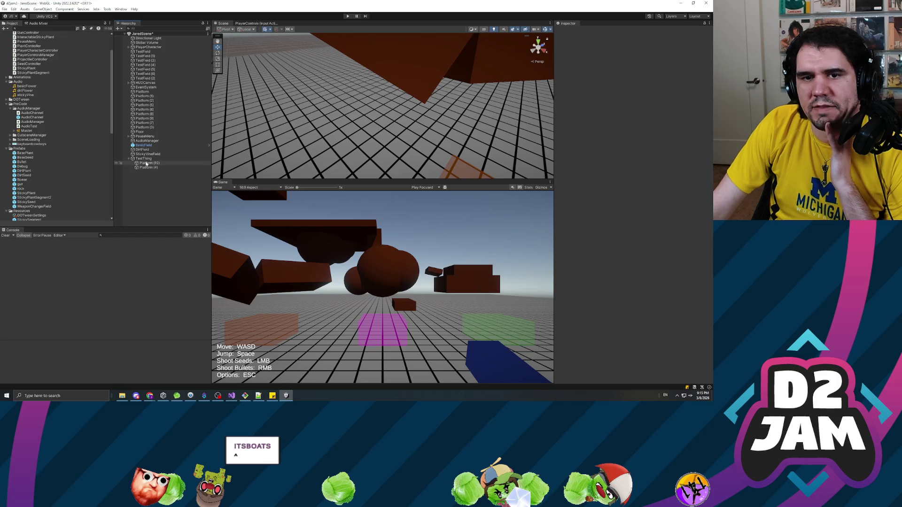
Recheck TestThing and the platforms, widen the Inspector for Platform (10)'s constraint, then bring up Visual Studio
left_click(155, 159)
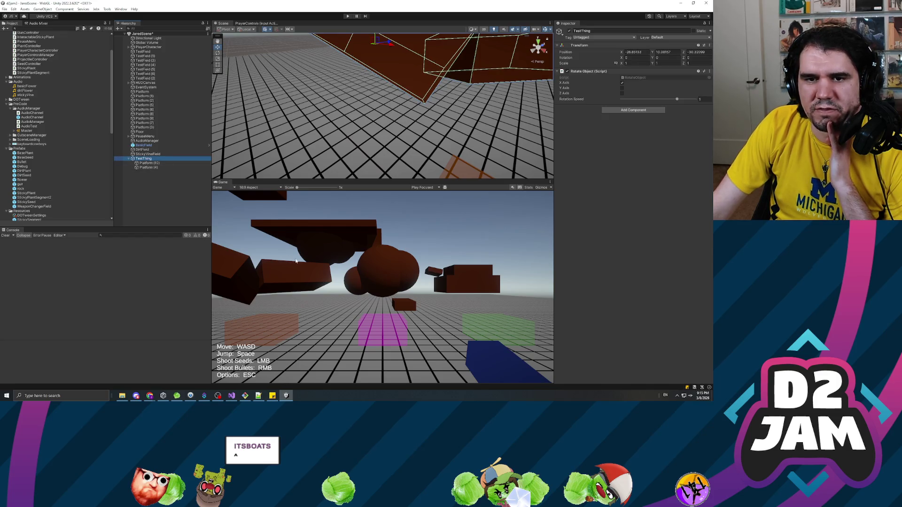
left_click(154, 185)
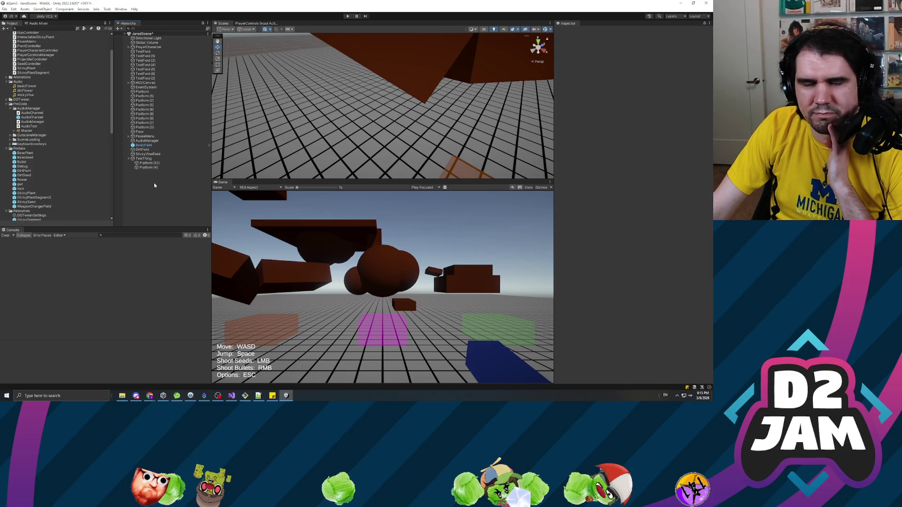
left_click(148, 167)
left_click(162, 188)
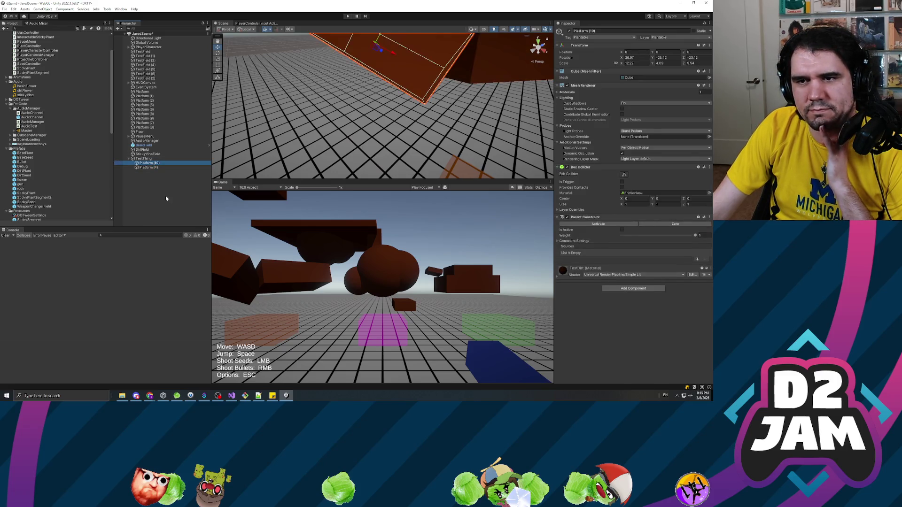
mouse_move(554, 215)
left_mouse_down()
mouse_move(562, 218)
mouse_move(551, 221)
left_mouse_up()
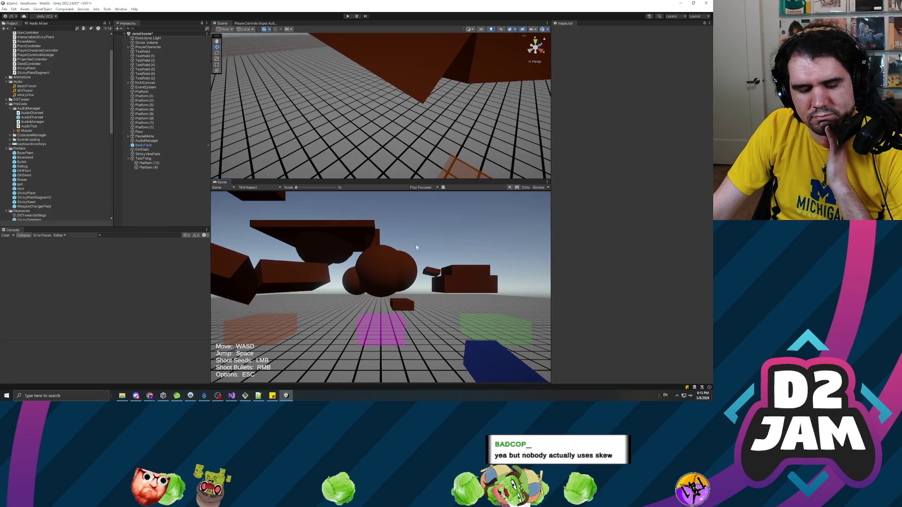
left_click(151, 163)
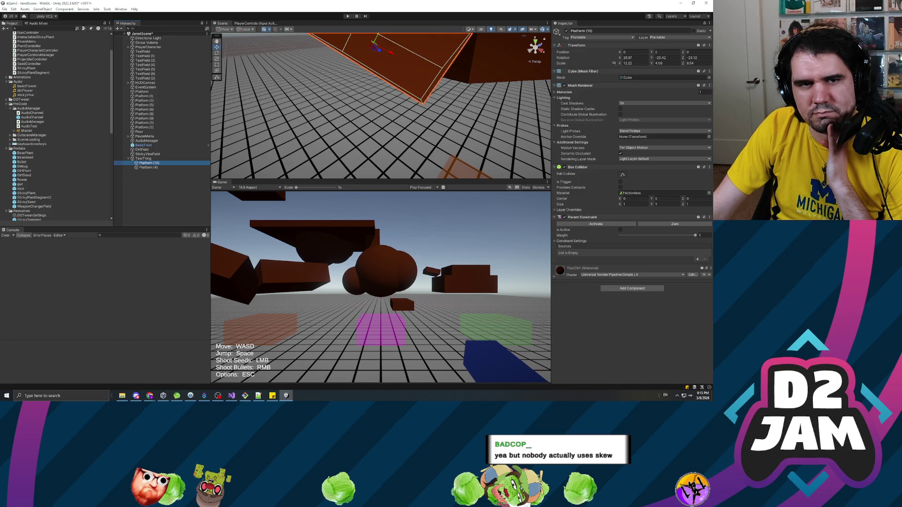
left_click(231, 395)
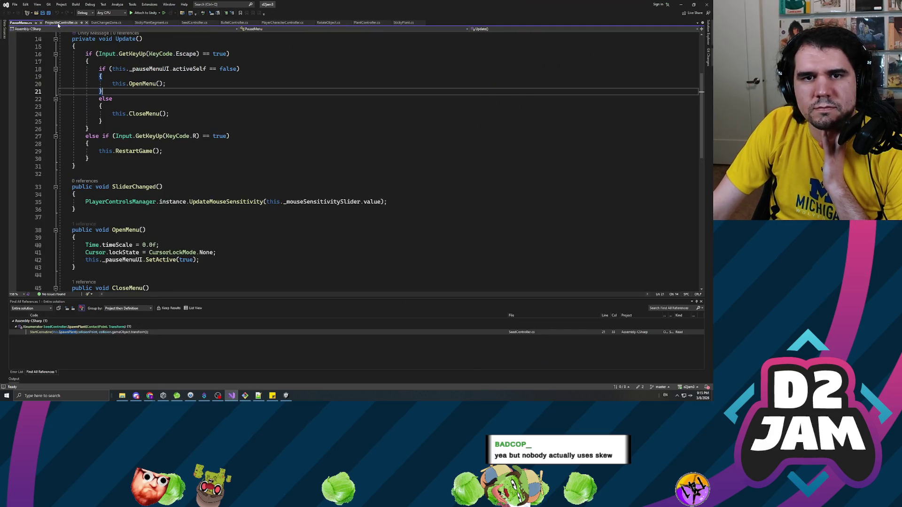
Open ProjectileController.cs and read through Launch, the movement loop and where ExpireAfterTime starts
left_click(61, 23)
scroll(357, 159, "up", 10)
left_click(73, 197)
left_click(75, 160)
scroll(357, 161, "down", 5)
left_click(162, 165)
left_click(225, 180)
left_click(263, 203)
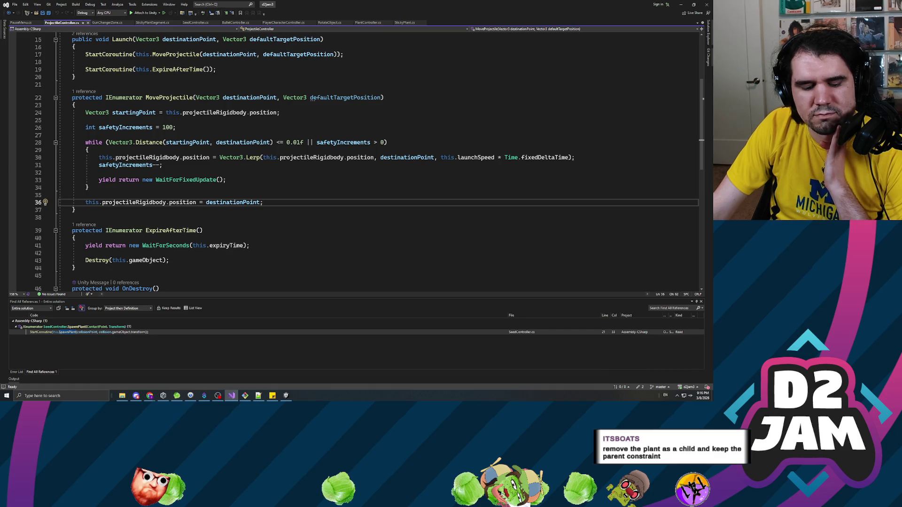
scroll(368, 162, "down", 3)
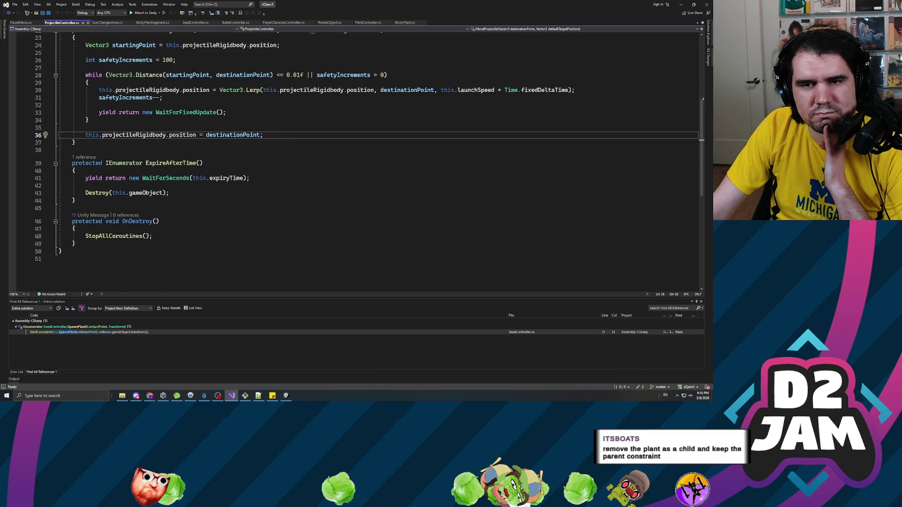
scroll(368, 158, "up", 3)
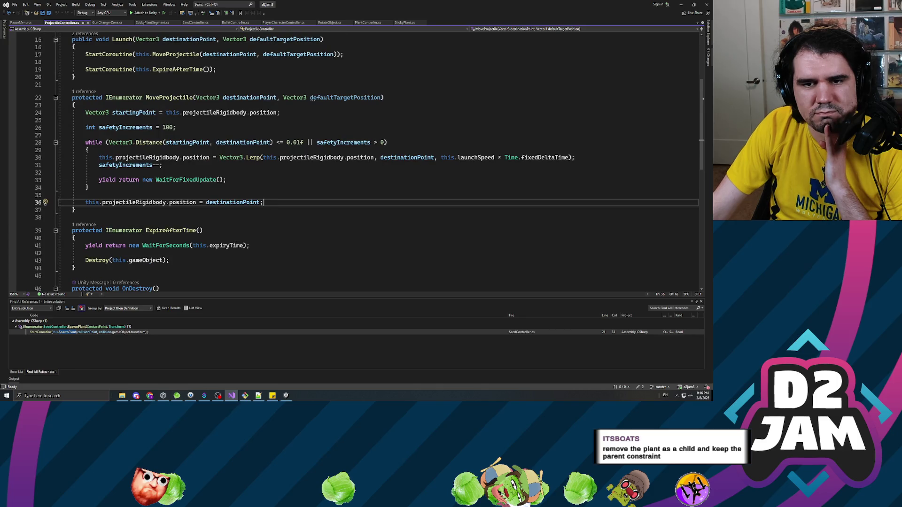
left_click(85, 195)
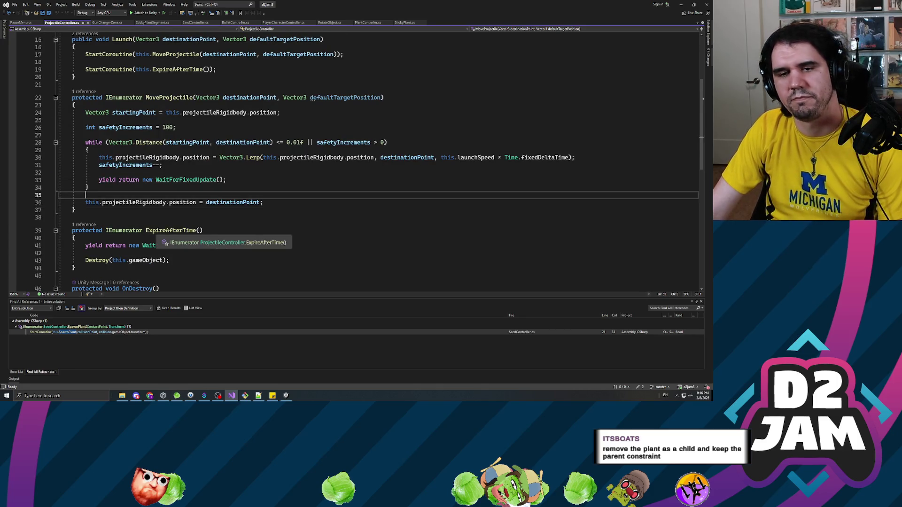
left_click(134, 202)
scroll(141, 197, "down", 2)
left_click(157, 185)
scroll(156, 185, "up", 4)
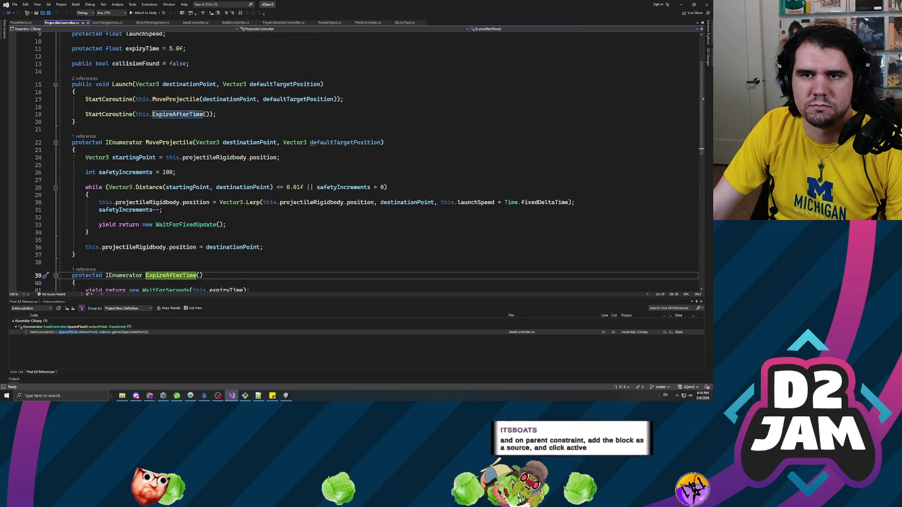
left_click(216, 114)
scroll(216, 114, "up", 3)
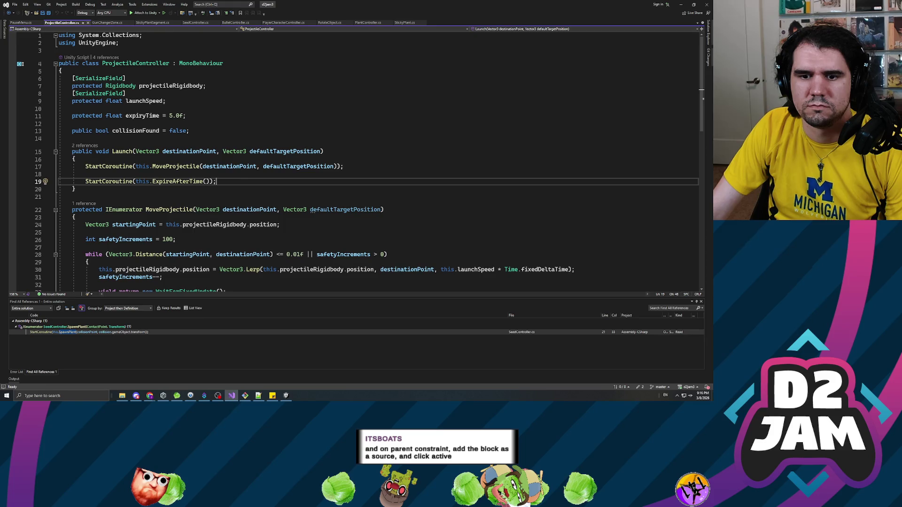
Step through MoveProjectile's loop, the safetyIncrements declaration and ExpireAfterTime's Destroy call
key("alt+Tab")
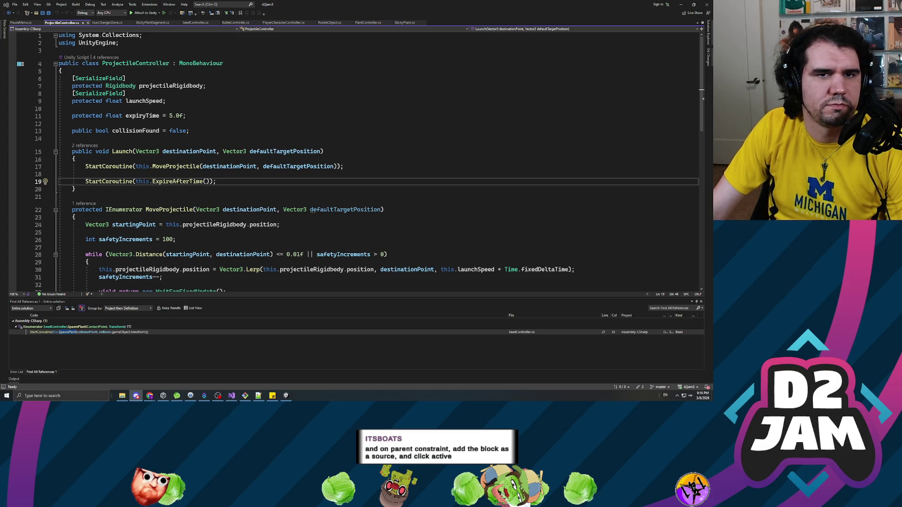
key("alt+Tab")
key("Up")
key("Up")
key("Up")
scroll(357, 162, "down", 5)
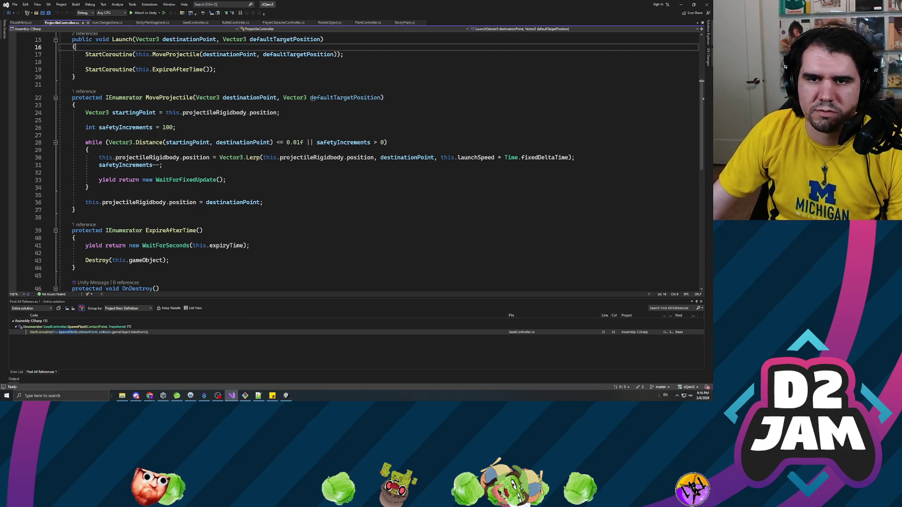
left_click(88, 187)
scroll(89, 187, "down", 2)
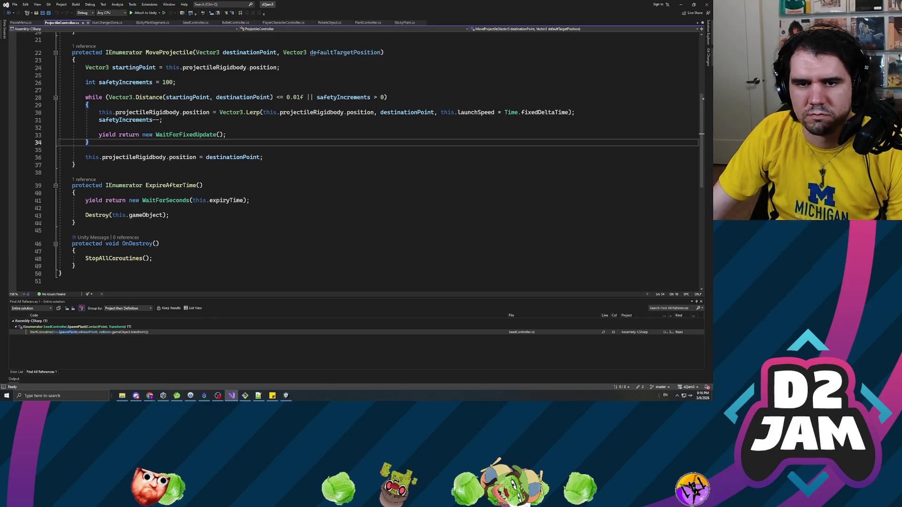
scroll(86, 164, "down", 2)
left_click(87, 164)
scroll(87, 163, "down", 2)
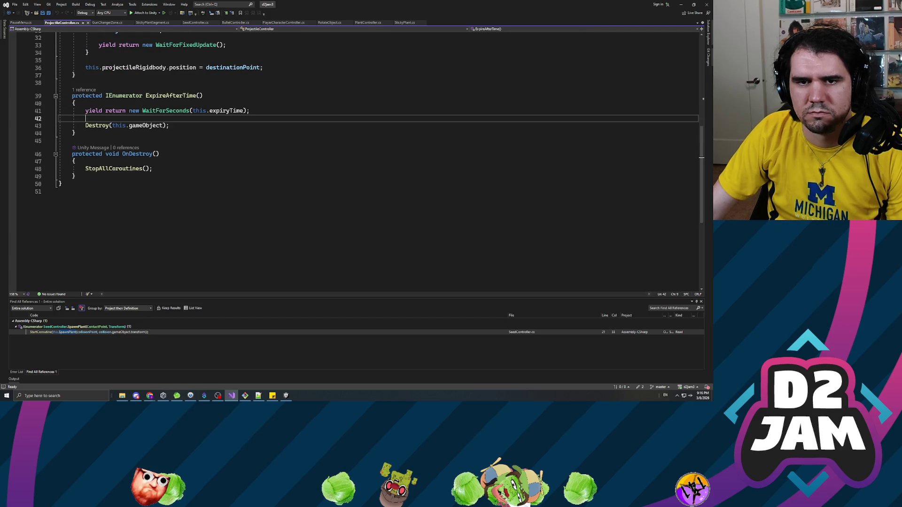
scroll(357, 159, "up", 6)
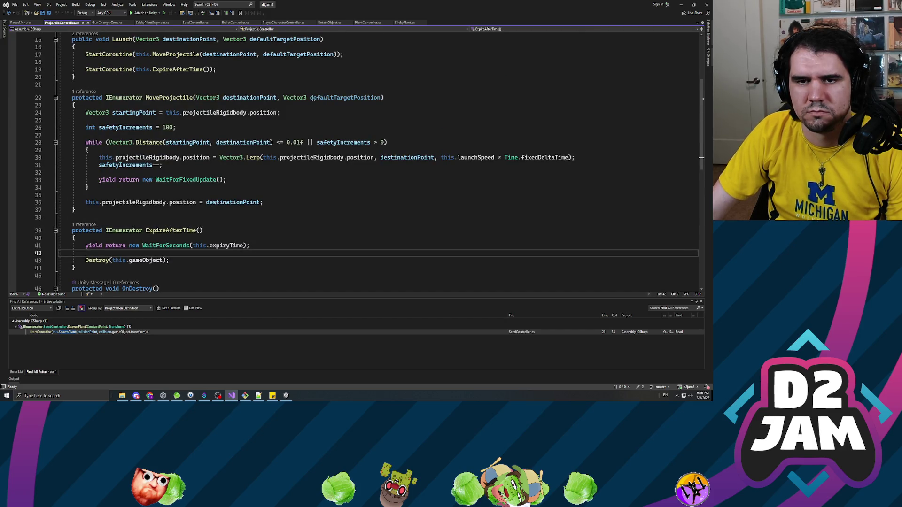
scroll(369, 161, "up", 1)
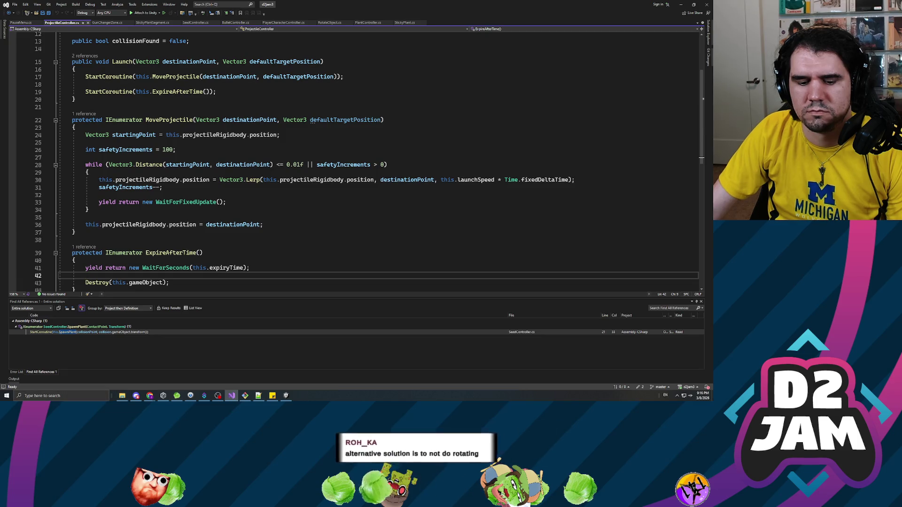
left_click(175, 149)
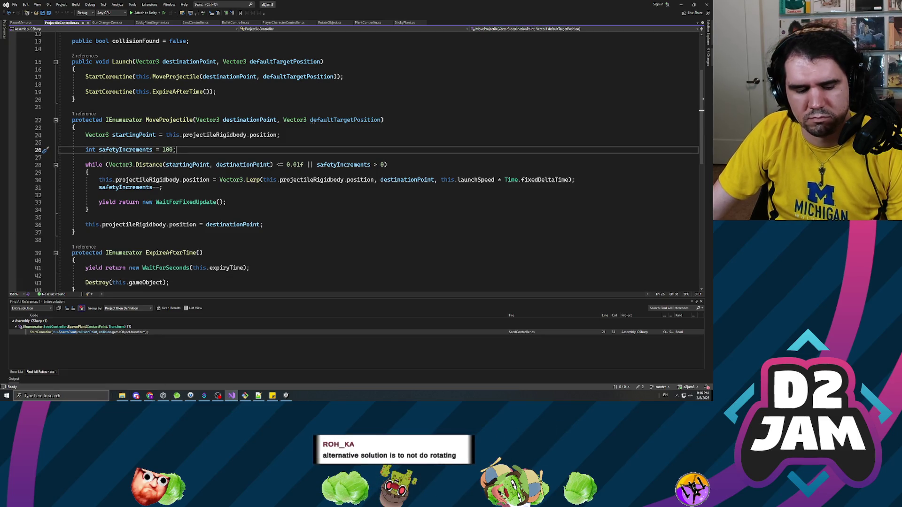
left_click(188, 195)
scroll(188, 195, "down", 2)
scroll(475, 155, "down", 1)
left_click(476, 172)
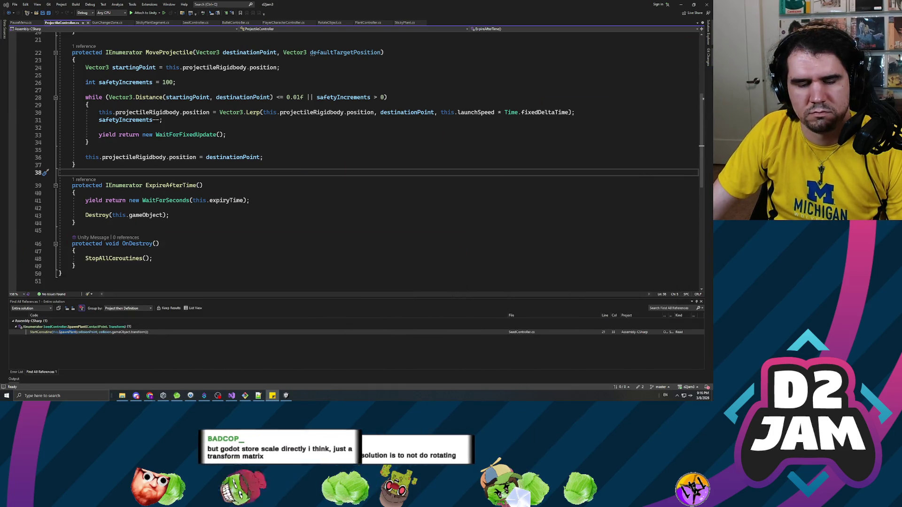
left_click(146, 215)
left_click(86, 208)
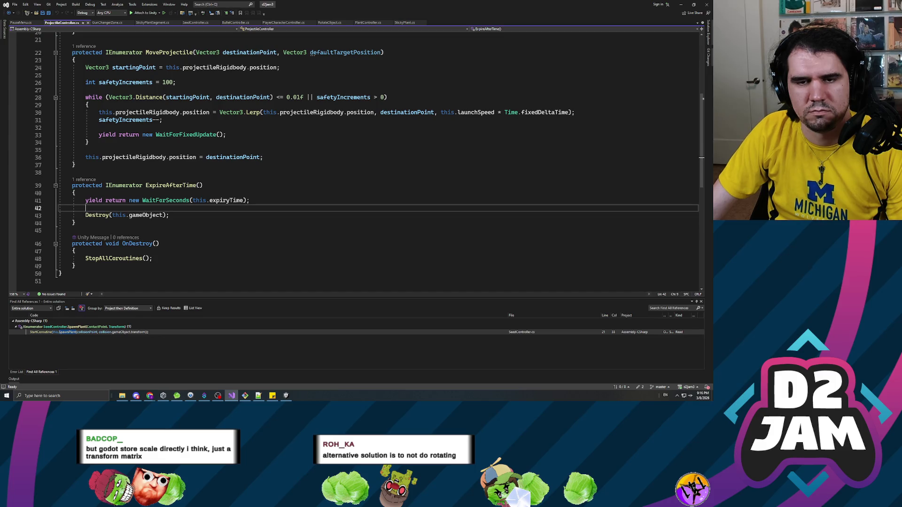
left_click(74, 164)
left_click(85, 150)
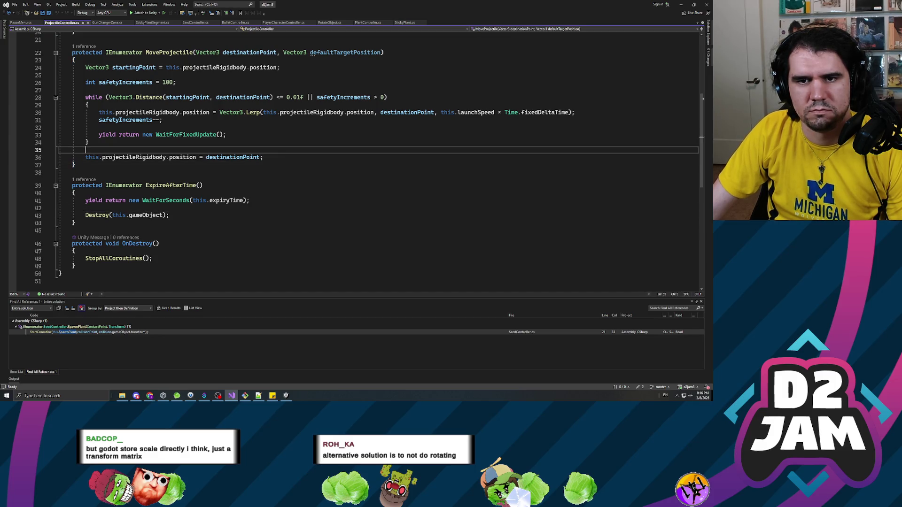
left_click(99, 127)
Review Launch's destinationPoint parameter and open a new blank line after the Launch method
scroll(357, 174, "up", 3)
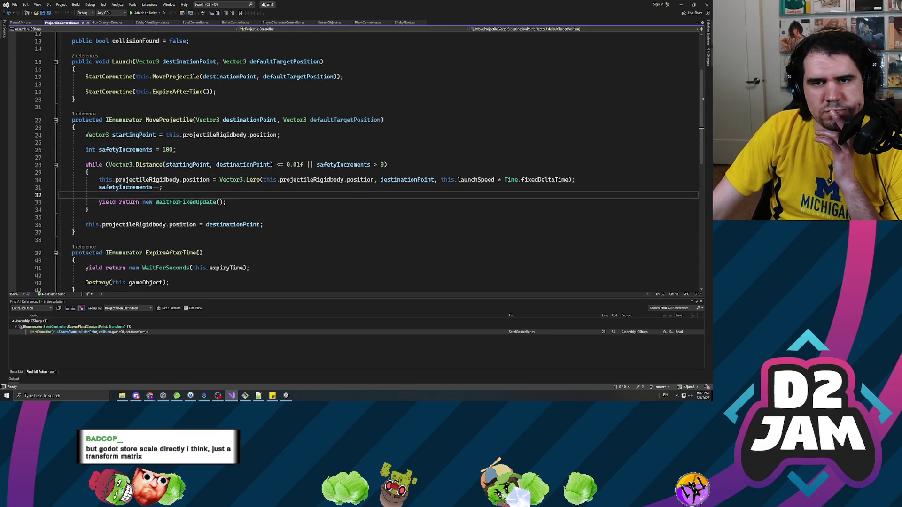
scroll(357, 173, "up", 1)
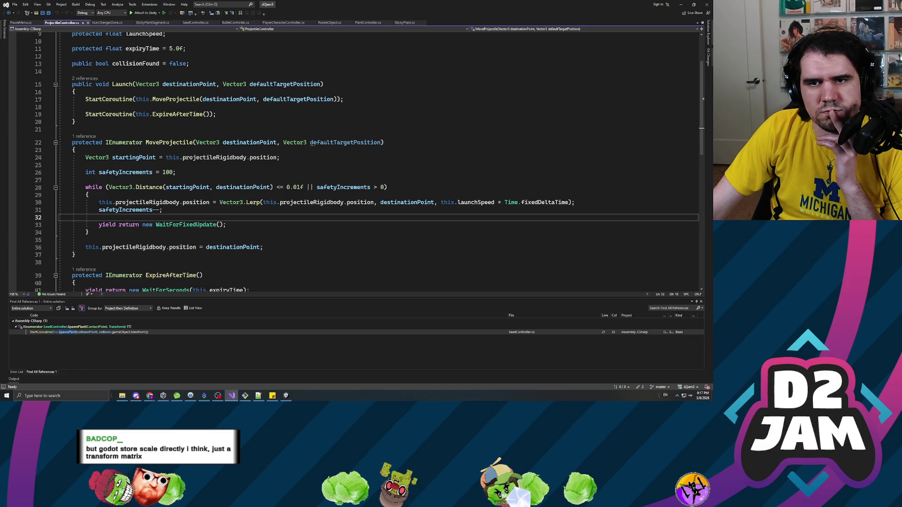
scroll(368, 161, "up", 1)
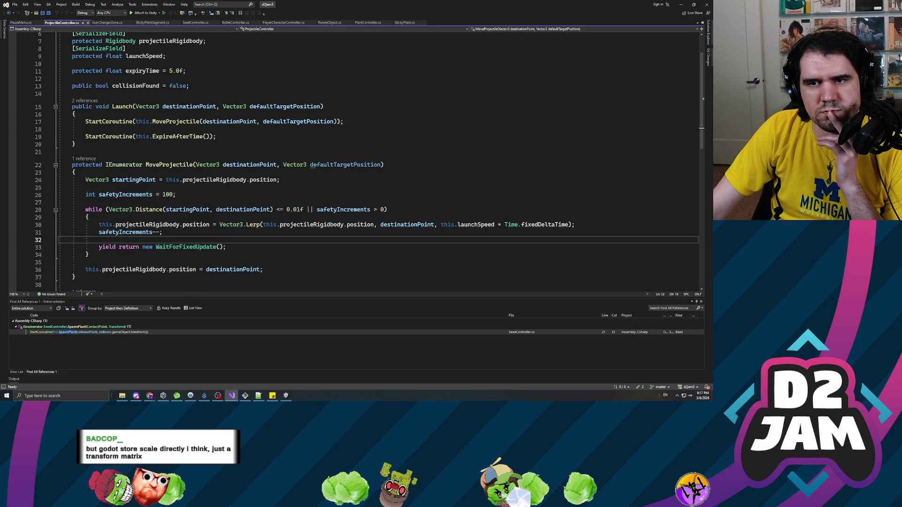
left_click(188, 106)
left_click(85, 152)
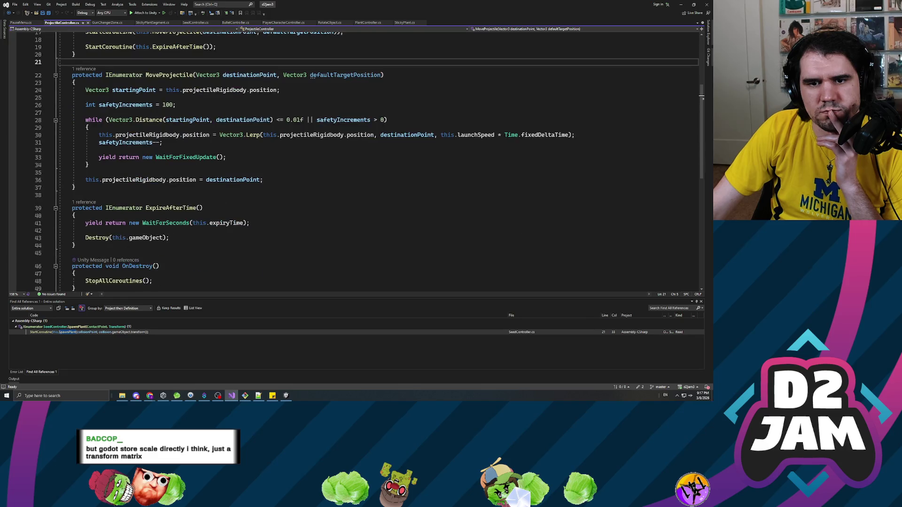
scroll(357, 174, "down", 4)
left_click(188, 195)
scroll(357, 174, "down", 4)
scroll(357, 173, "up", 7)
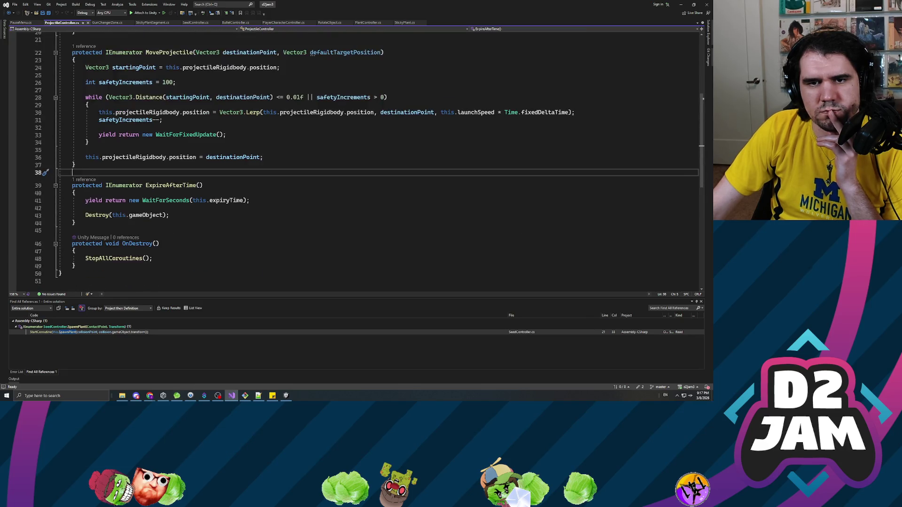
left_click(73, 129)
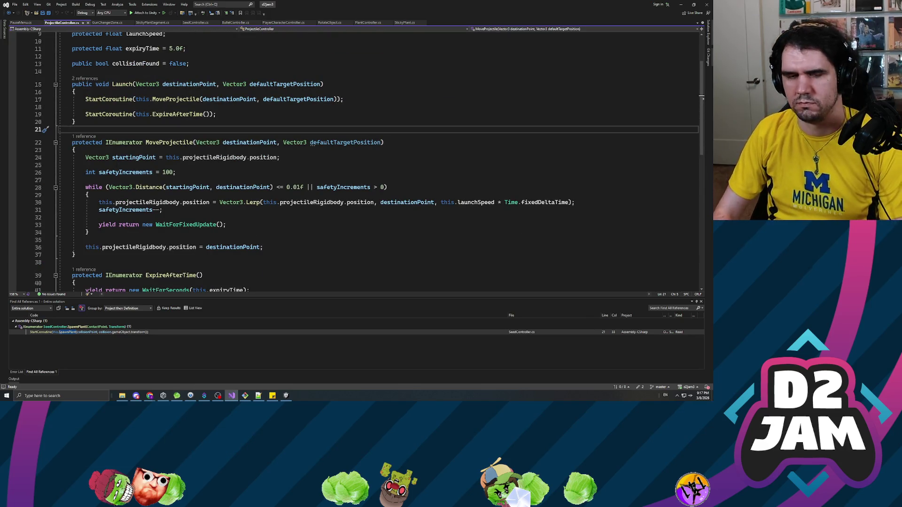
key("Return")
key("Return")
Add an empty protected void ShootProjectile() method above MoveProjectile
left_click(72, 136)
type("prot")
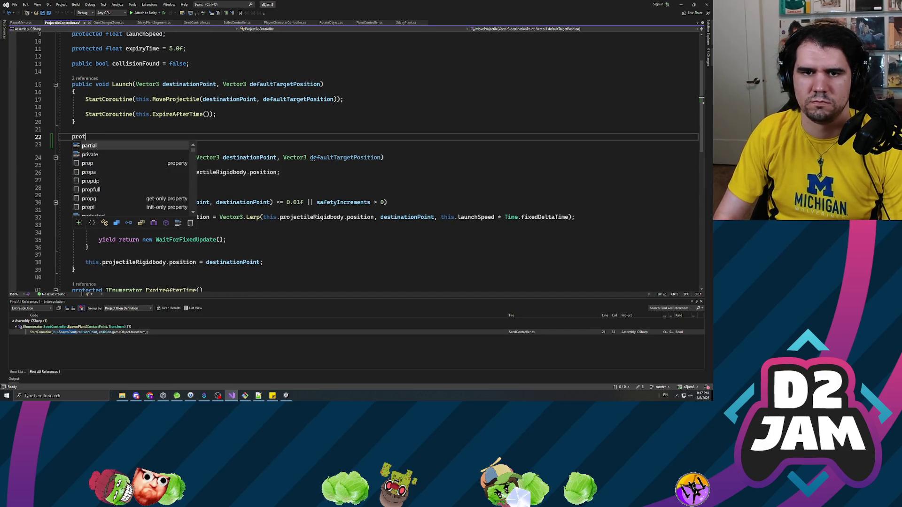
type("ected v")
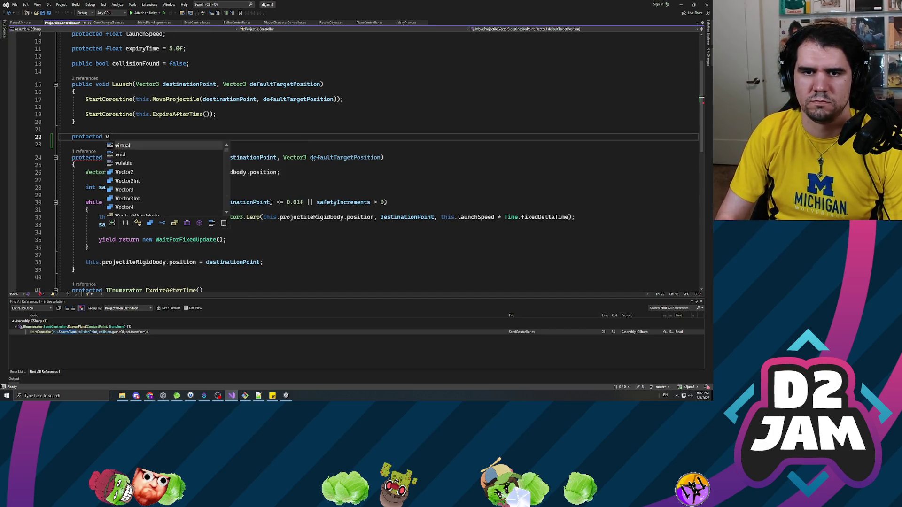
type("oid ShootProjec")
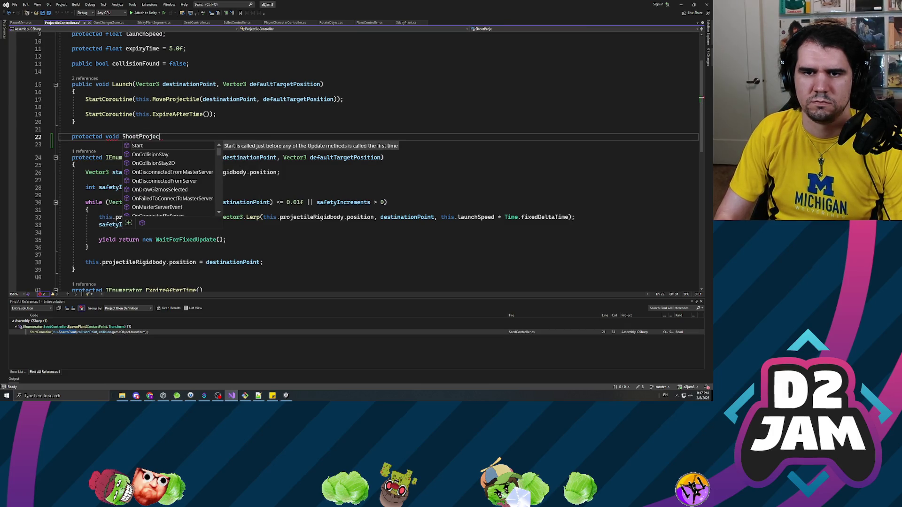
type("tile()")
key("Return")
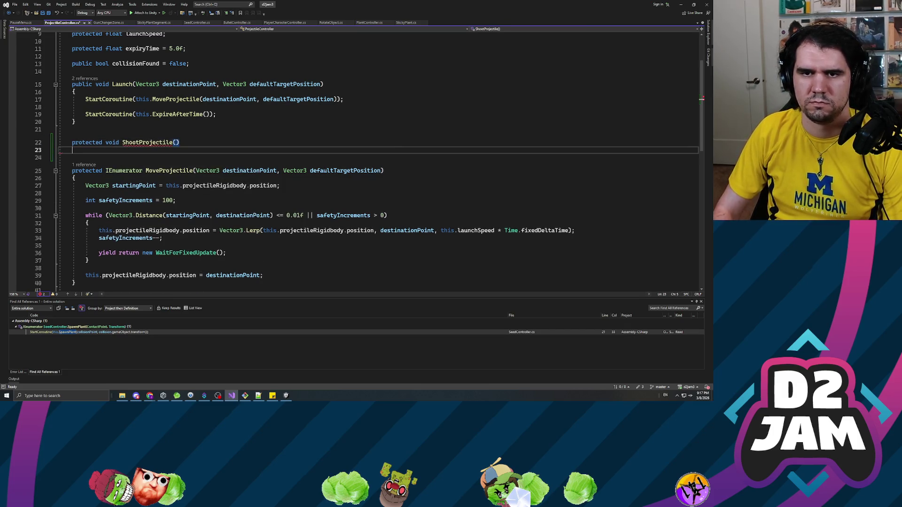
type("{ }")
key("Return")
key("Up")
key("Up")
key("Up")
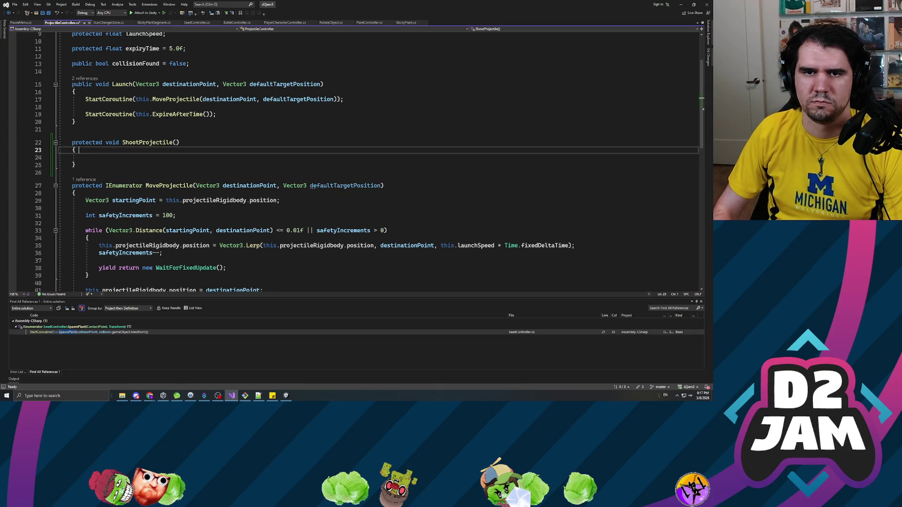
key("Up")
key("Up")
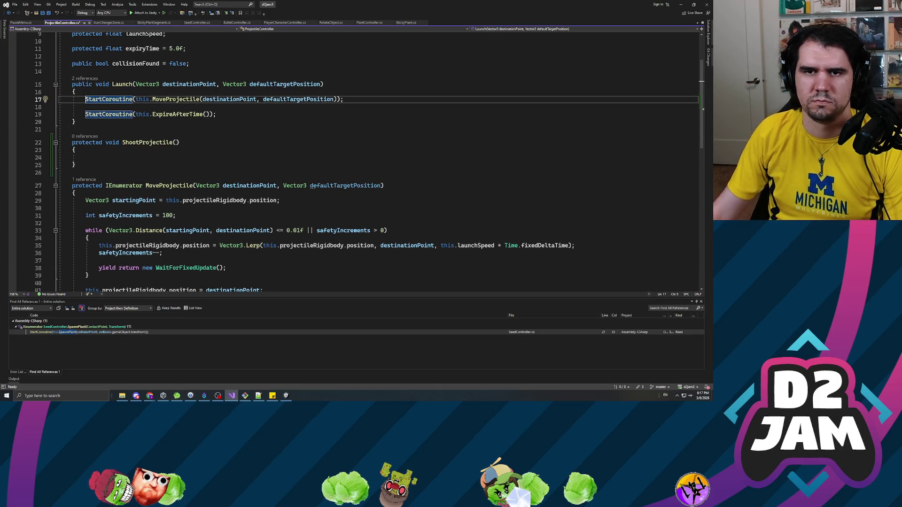
Append a 'bool shoot = false' parameter to Launch and save the script
scroll(366, 162, "up", 3)
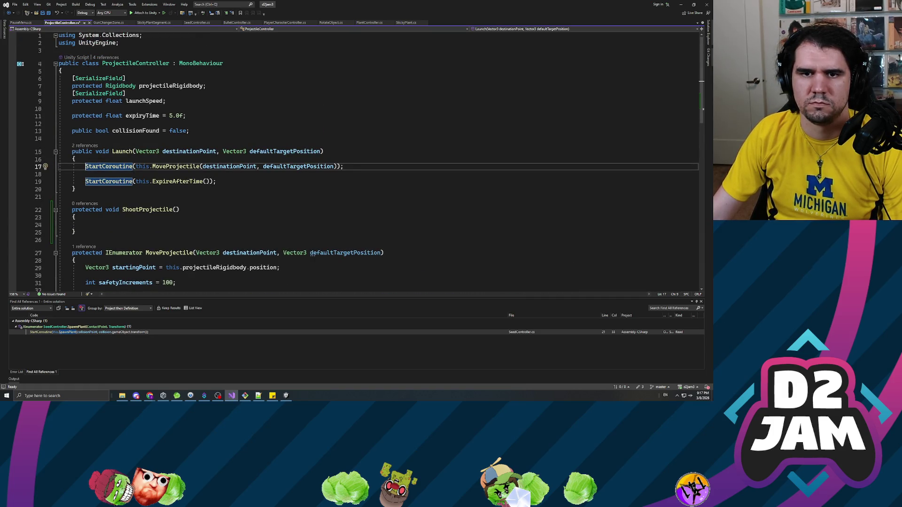
left_click(140, 152)
left_click(319, 151)
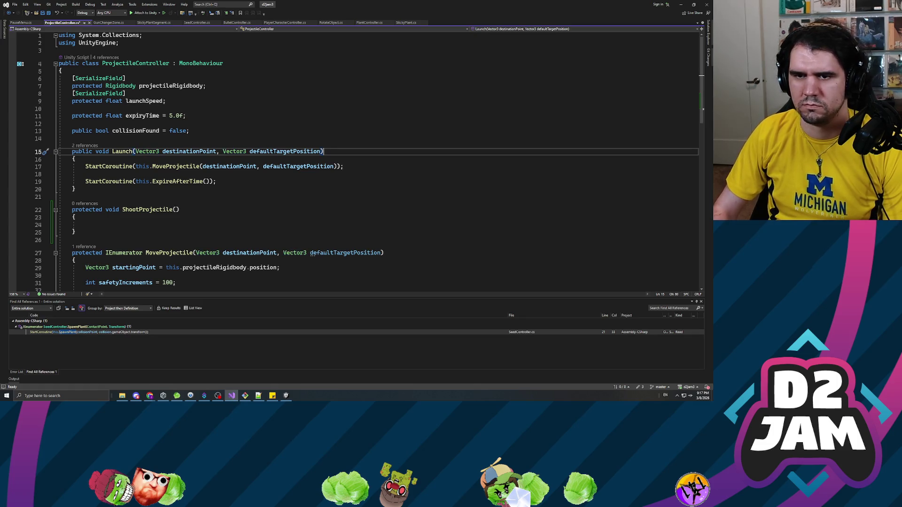
type(", bool sh")
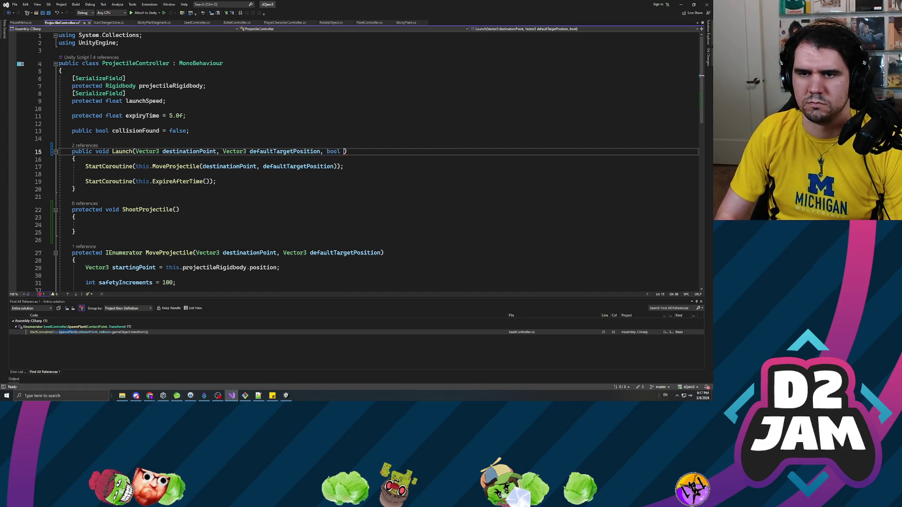
type("oot")
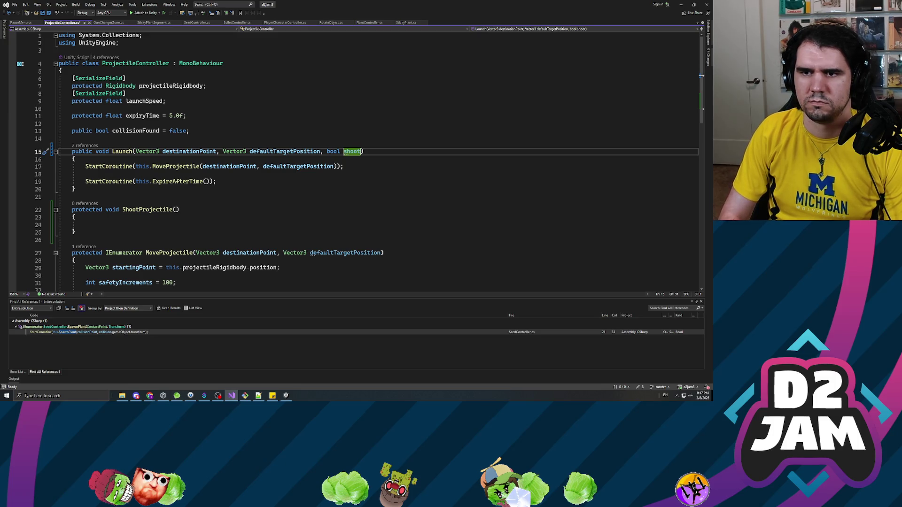
type(" = false")
key("ctrl+s")
left_click(79, 217)
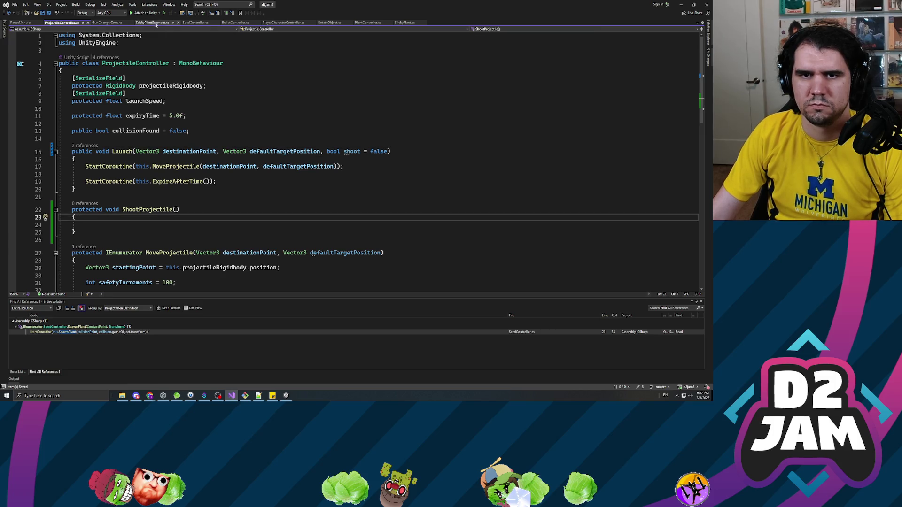
Close the GunChangerZone and BulletController tabs, then reopen GunChangerZone and GunController from the file tree
left_click(109, 24)
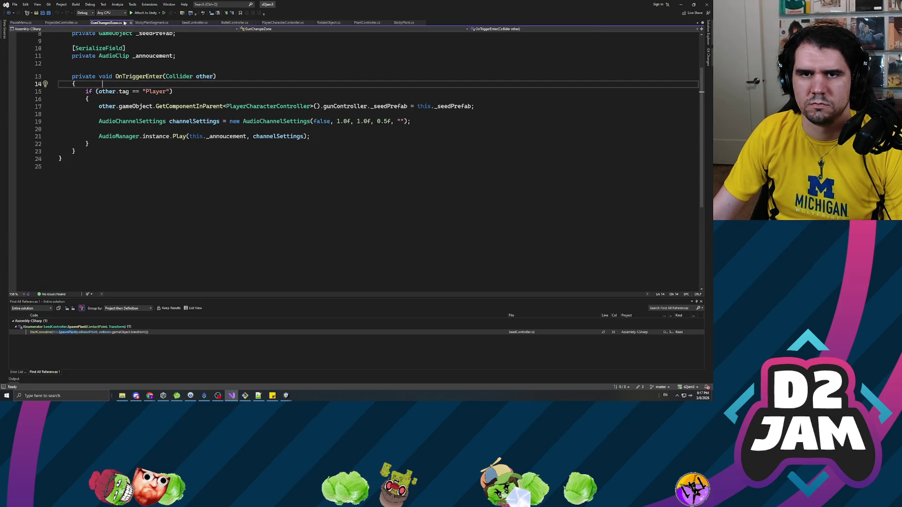
left_click(131, 23)
left_click(188, 21)
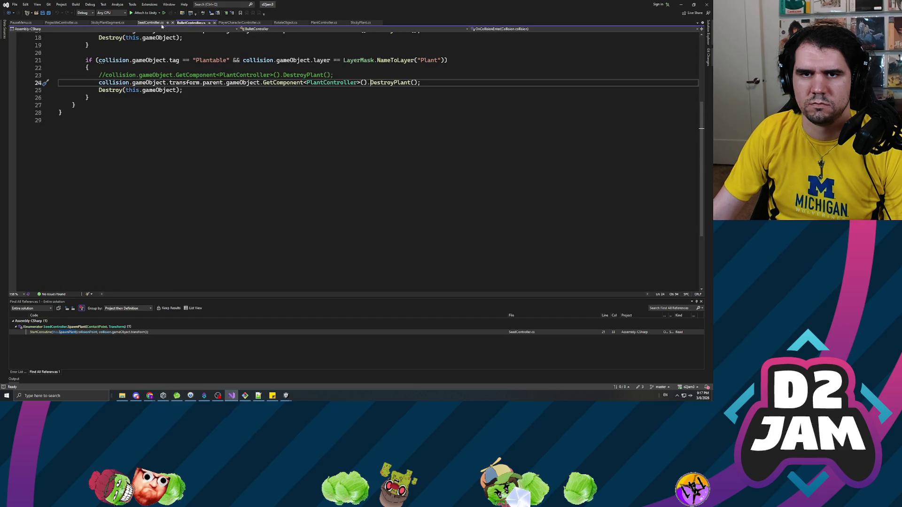
left_click(214, 22)
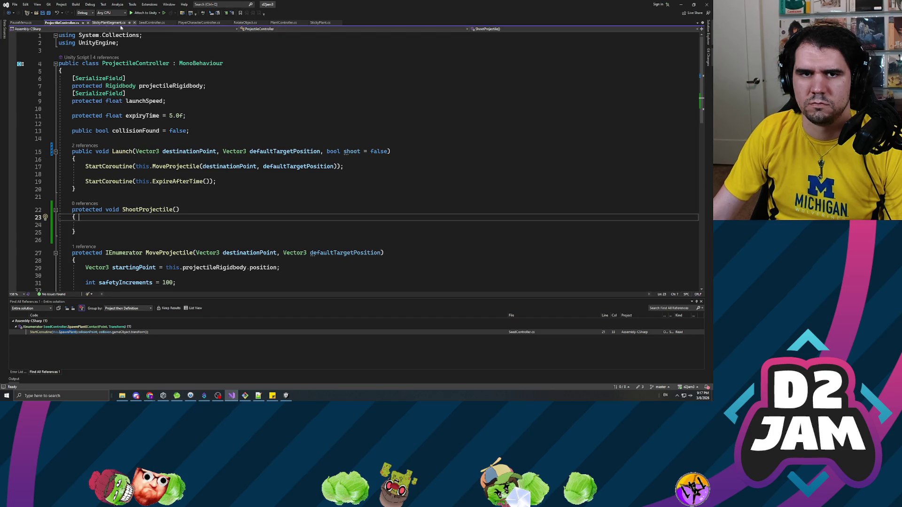
left_click(707, 35)
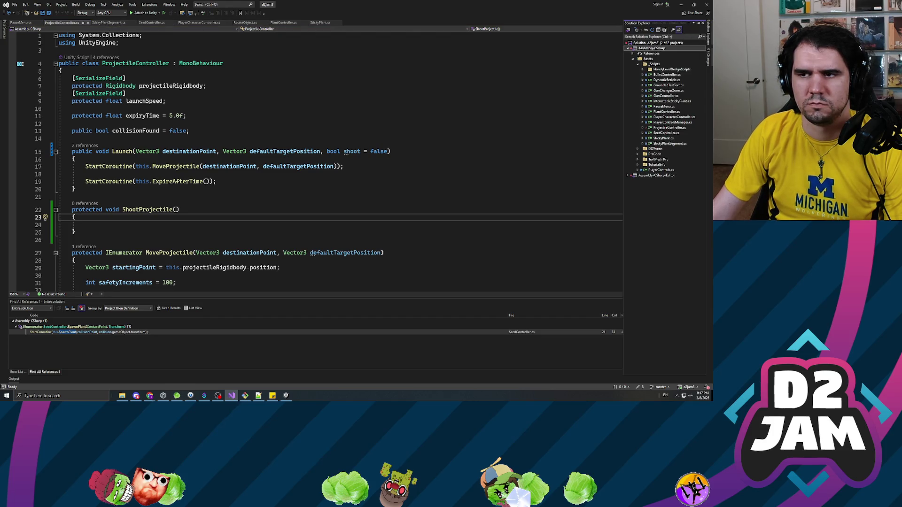
double_click(673, 91)
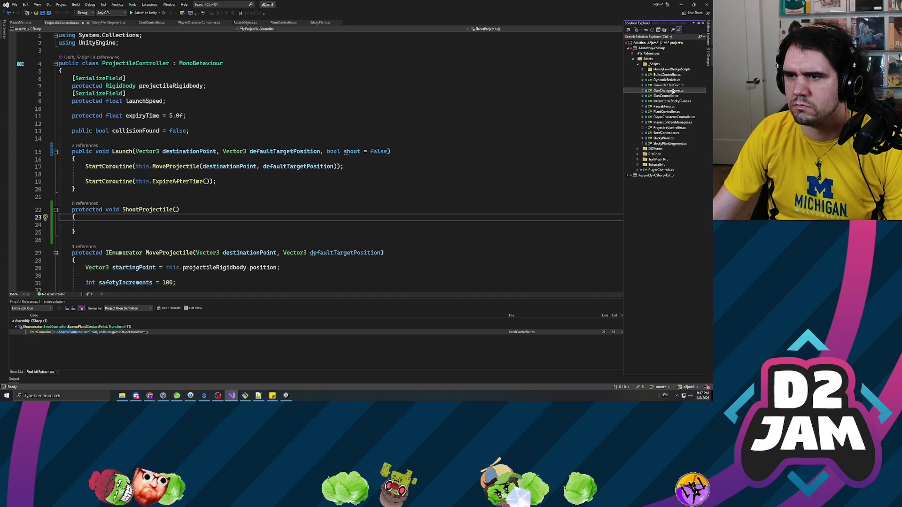
double_click(666, 96)
Add a 'bool realisticShoot = false;' field below GunController's raycast layer field and save
left_click(188, 159)
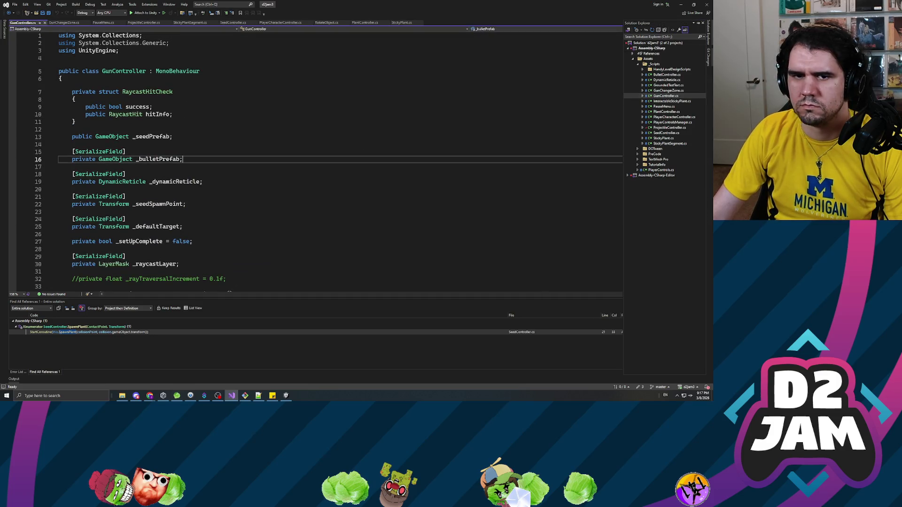
scroll(118, 183, "down", 4)
scroll(118, 183, "up", 3)
scroll(117, 183, "up", 1)
left_click(72, 160)
key("Return")
key("Return")
key("Up")
type("public")
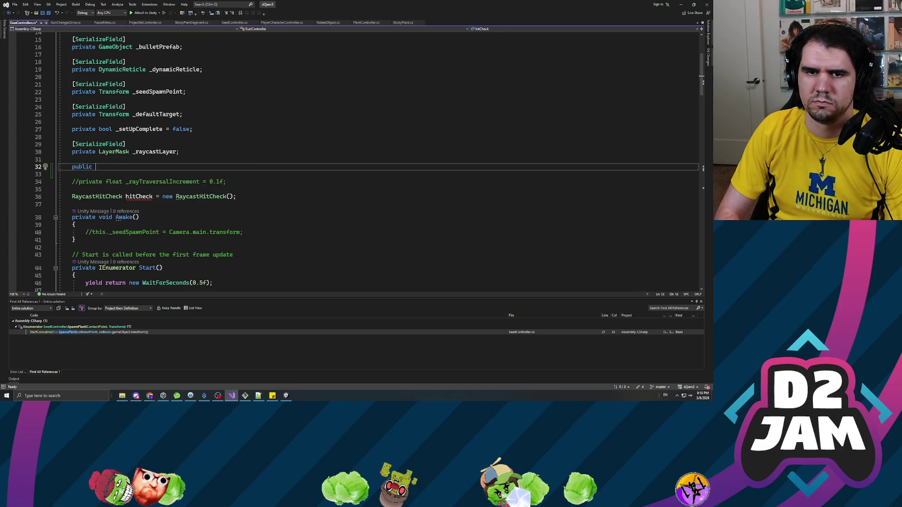
key("BackSpace")
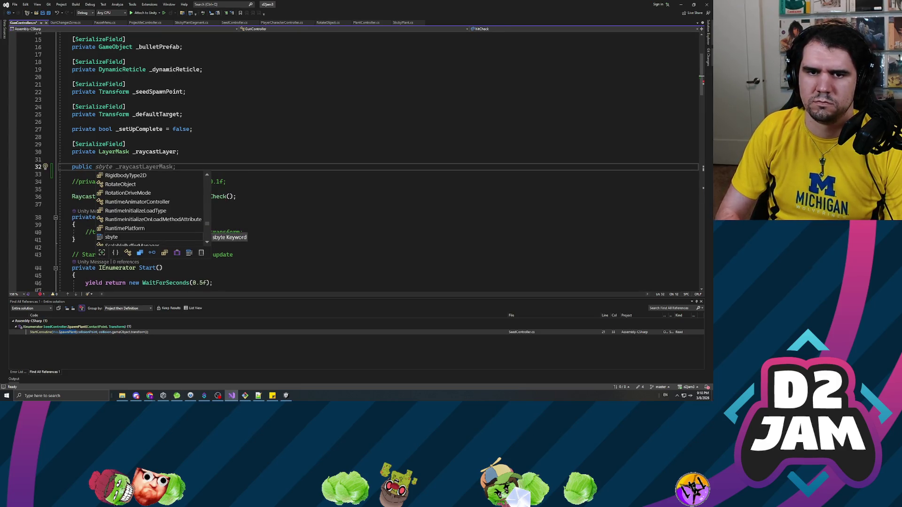
type("b")
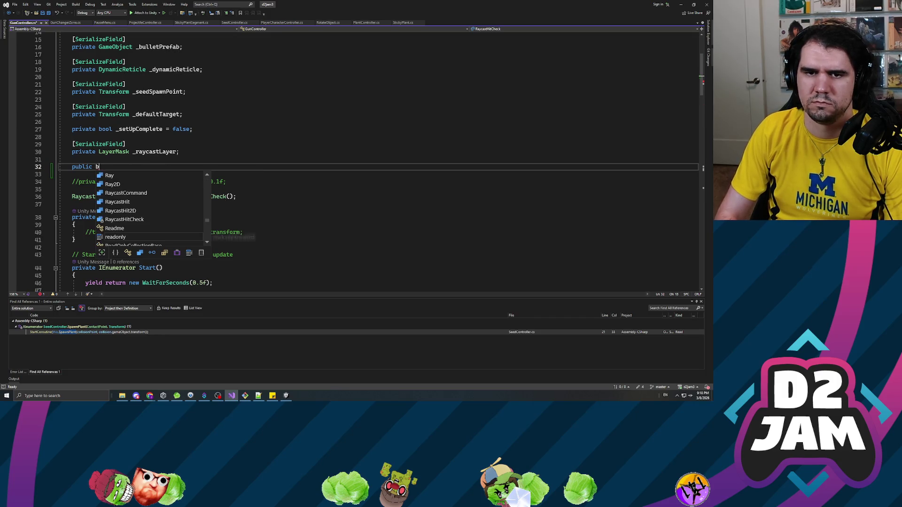
type("ool realisticS")
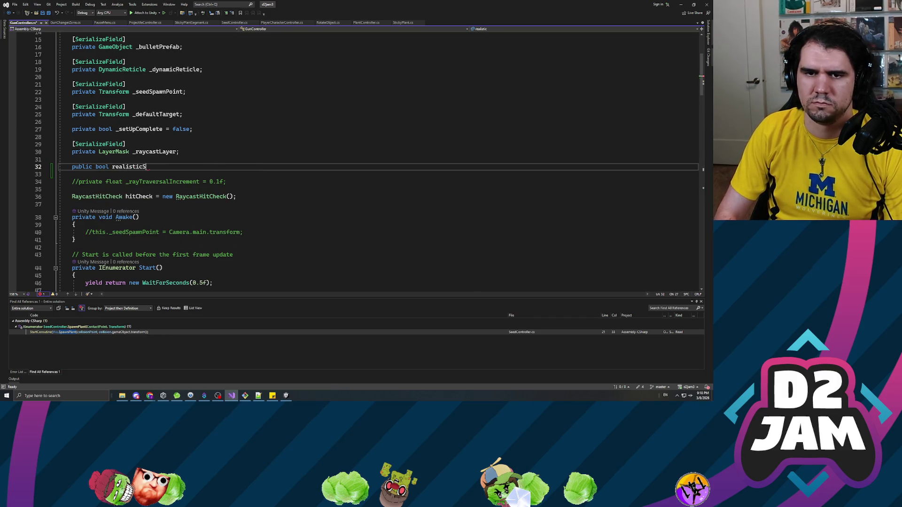
type("hoot = false;")
key("ctrl+s")
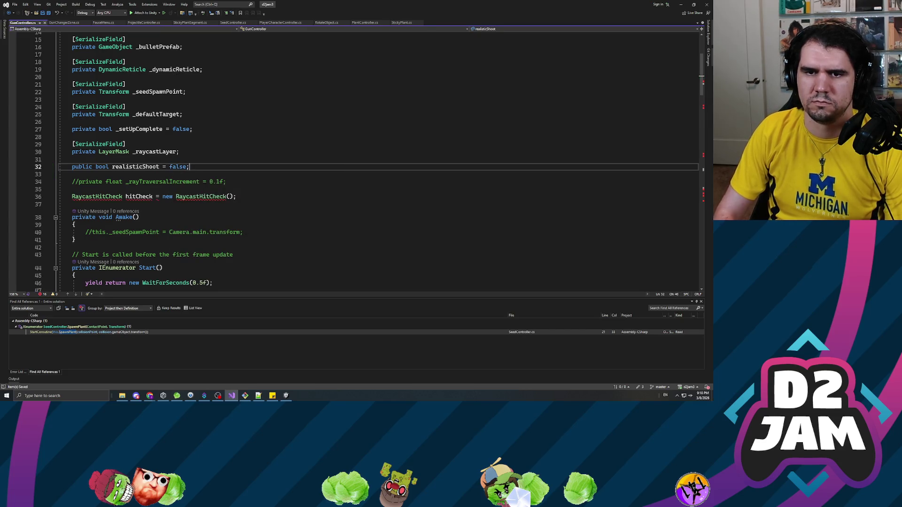
Pass this.realisticShoot as the third argument to both Launch calls and save
scroll(366, 164, "down", 4)
scroll(366, 164, "down", 3)
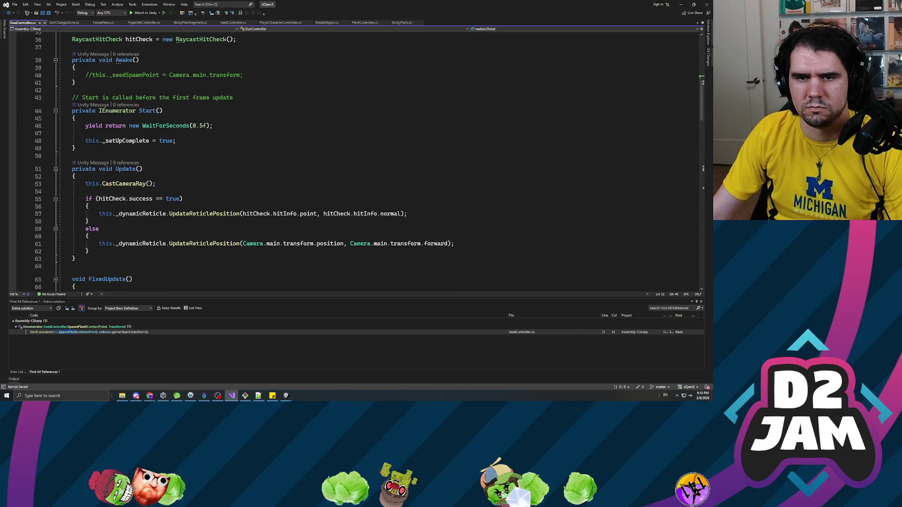
scroll(366, 164, "down", 3)
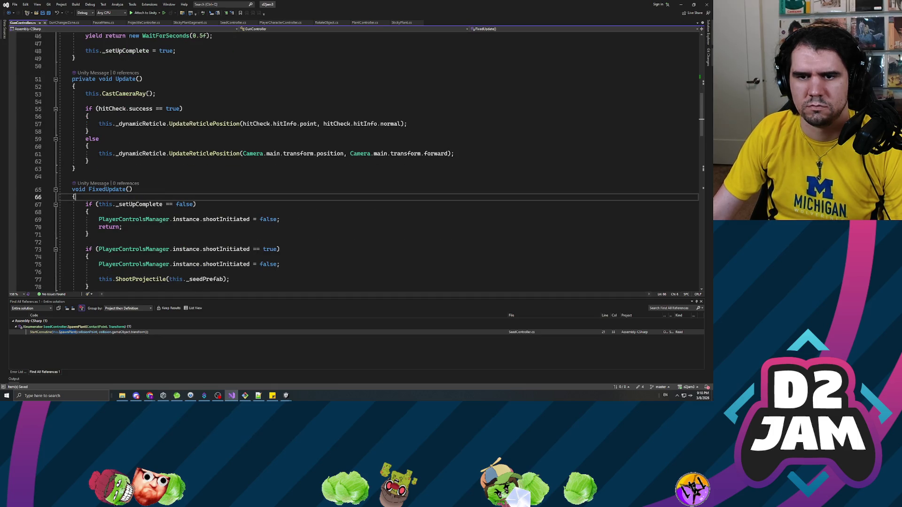
key("ctrl+f")
type("launch")
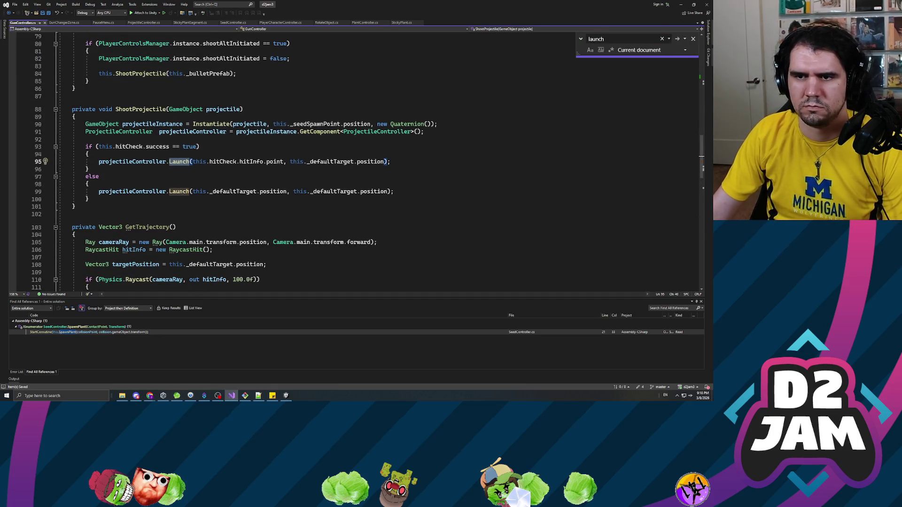
left_click(386, 162)
type(", thi")
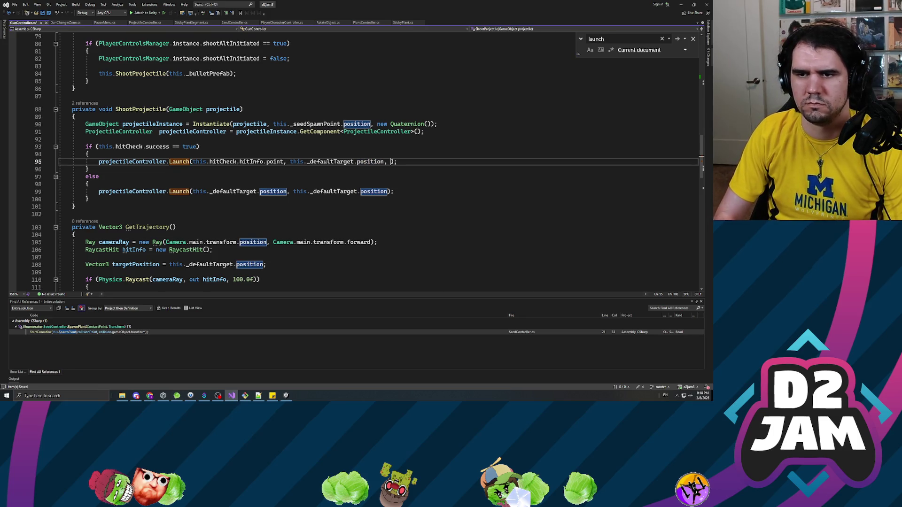
type("s.real")
key("Tab")
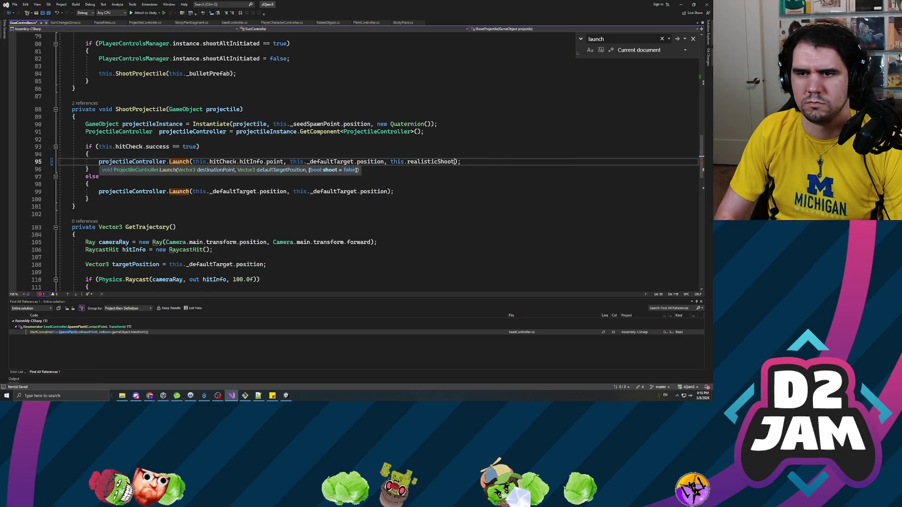
left_click(390, 191)
type(", this.realistic")
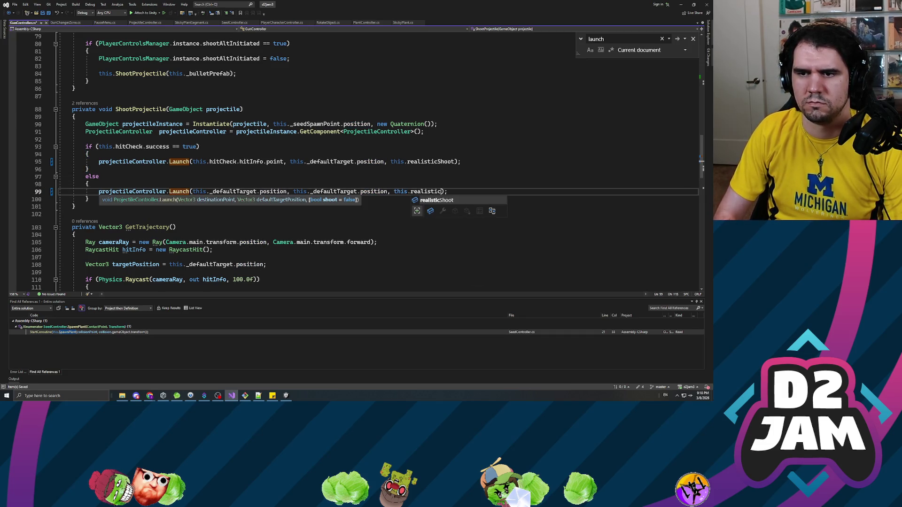
key("Tab")
key("ctrl+s")
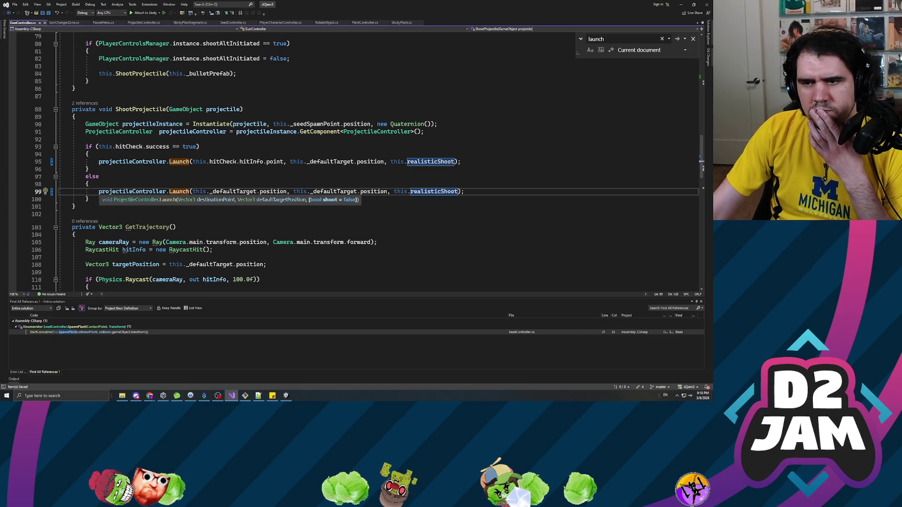
Close the GunChangerZone and PauseMenu tabs, leaving GunController.cs active
left_click(99, 177)
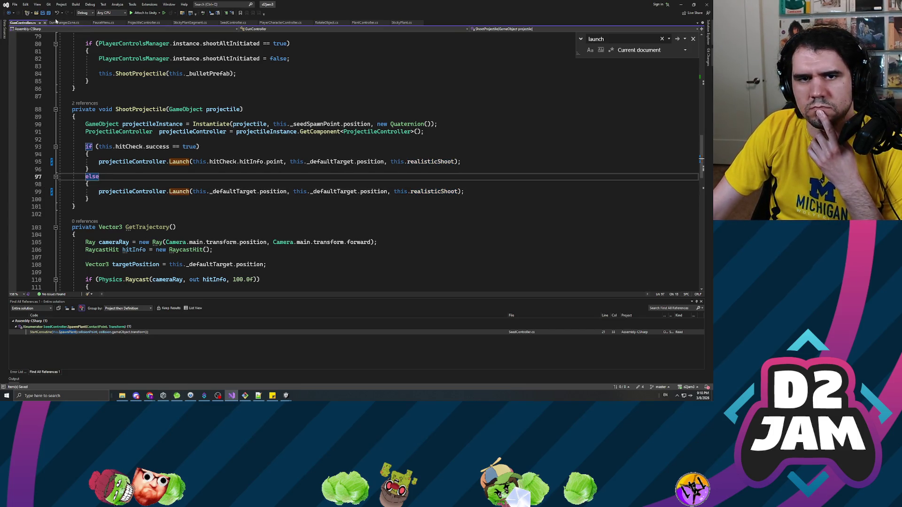
left_click(88, 22)
left_click(82, 23)
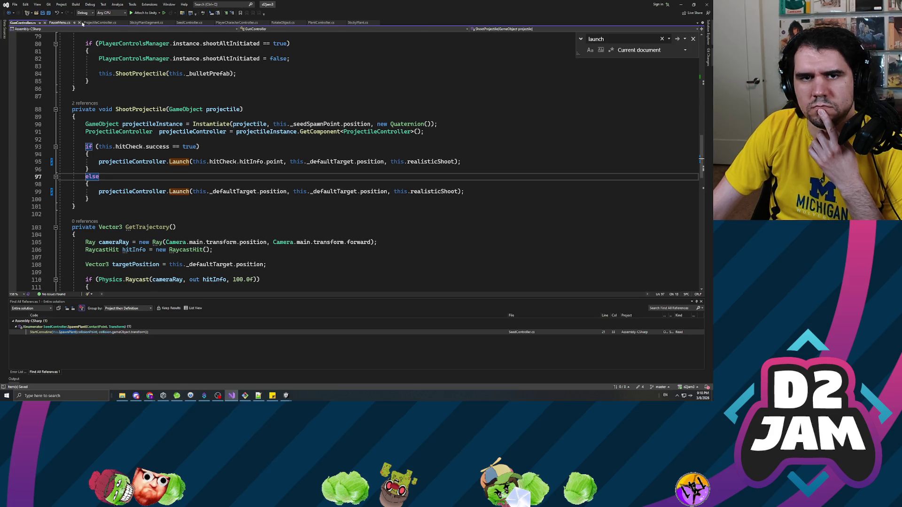
left_click(79, 23)
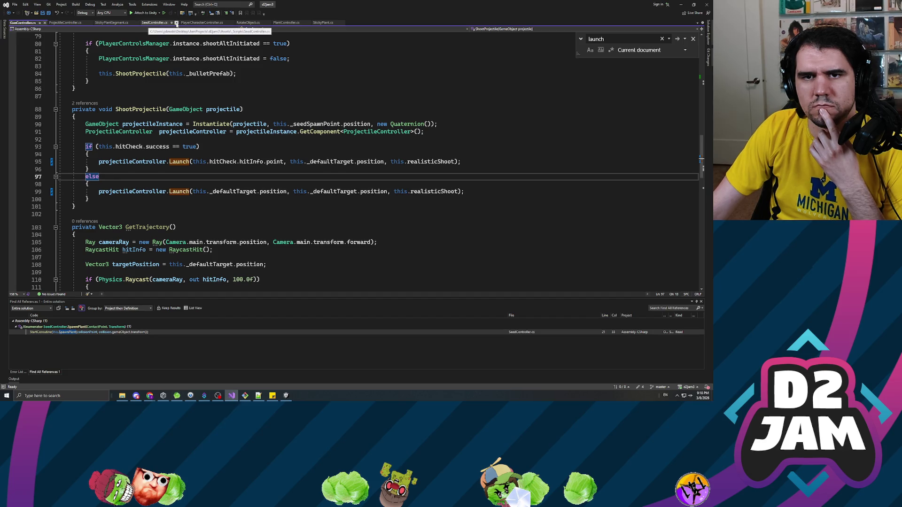
In ProjectileController.cs, rename Launch's shoot parameter to realisticShoot and save
left_click(81, 22)
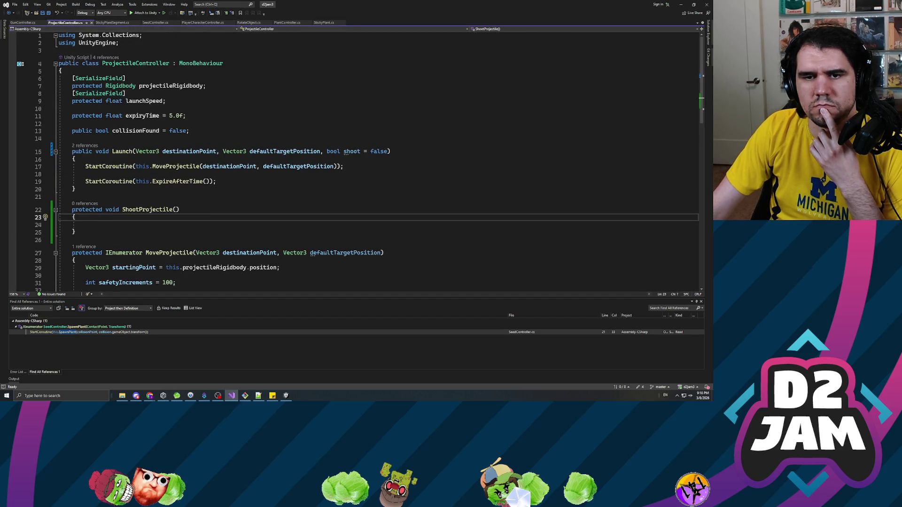
left_click(351, 151)
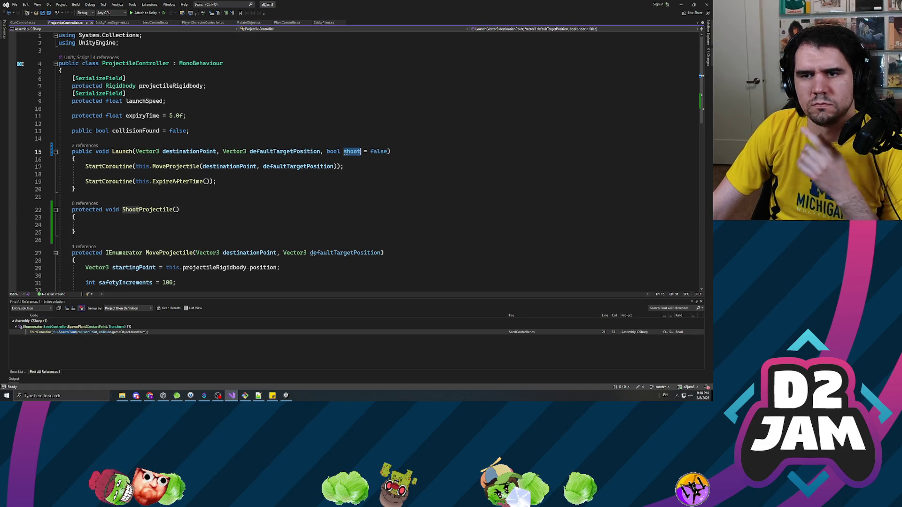
key("ctrl+r")
key("ctrl+r")
type("realisticShoot")
key("Return")
key("ctrl+s")
Add an if (realisticShoot == true) block with an else above the MoveProjectile call
left_click(85, 167)
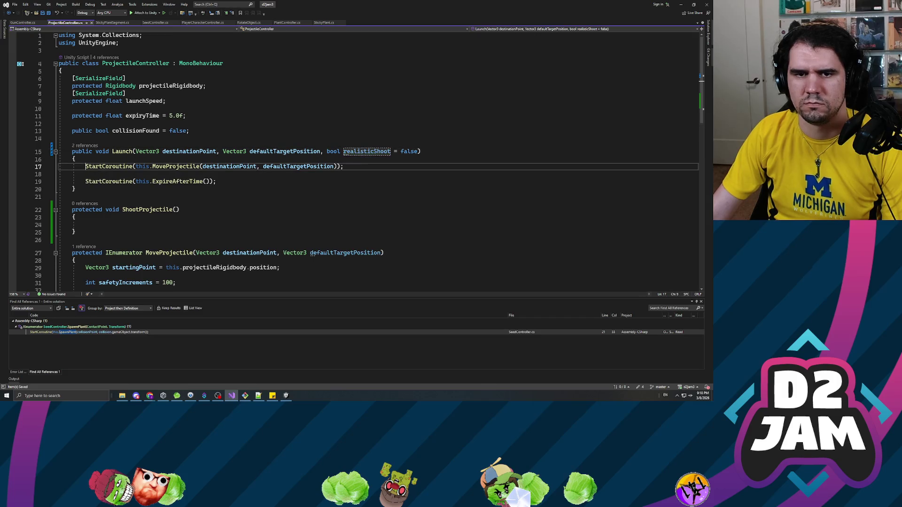
key("Return")
key("Return")
key("Up")
key("Up")
type("if ()")
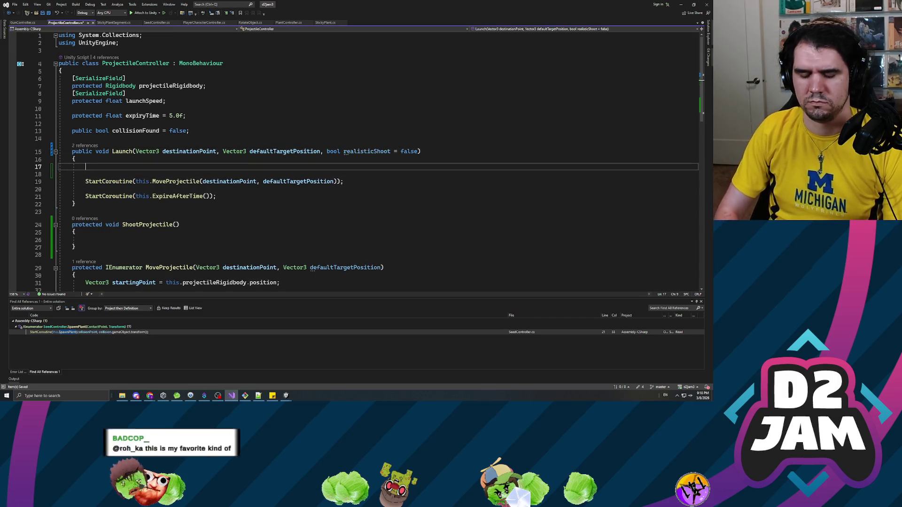
type("alisticShoot == true")
key("End")
key("Return")
type("{")
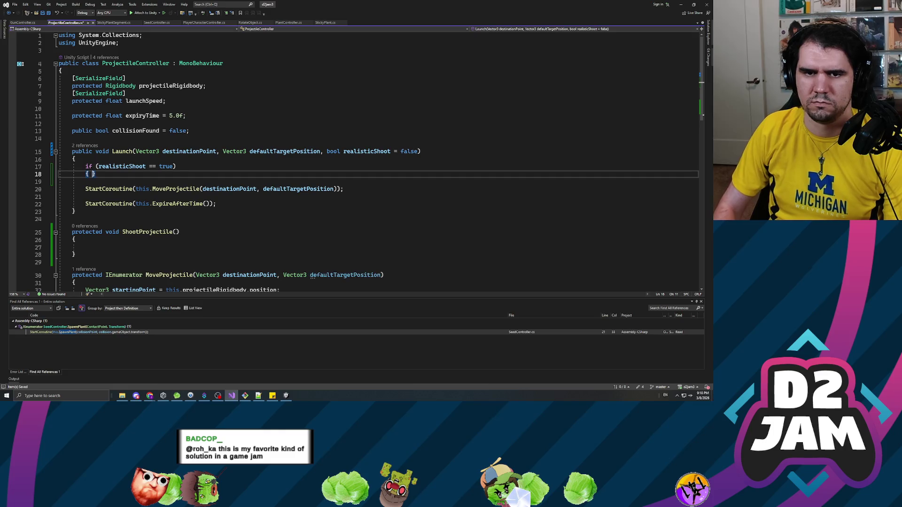
key("Return")
key("Down")
key("Down")
type("else")
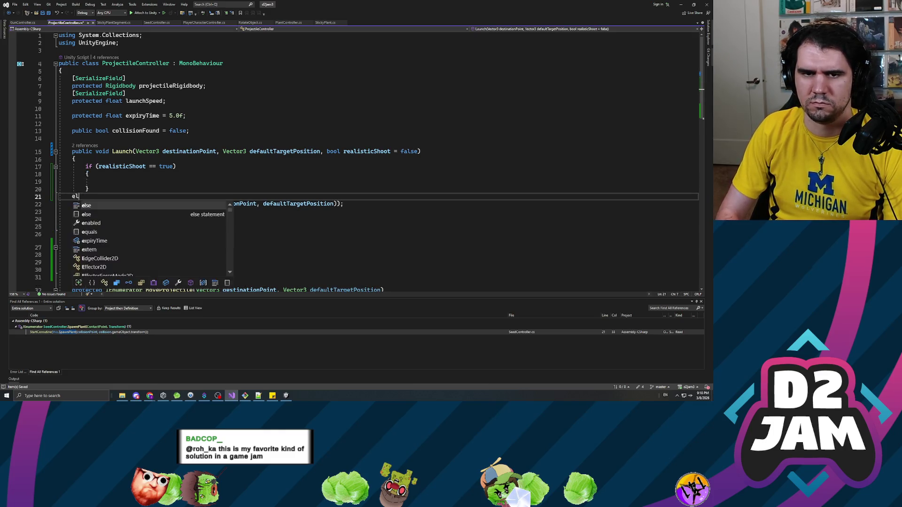
key("Return")
key("Return")
Move the StartCoroutine(MoveProjectile) line into the else branch and delete the leftover empty line
key("Down")
key("Home")
key("shift+End")
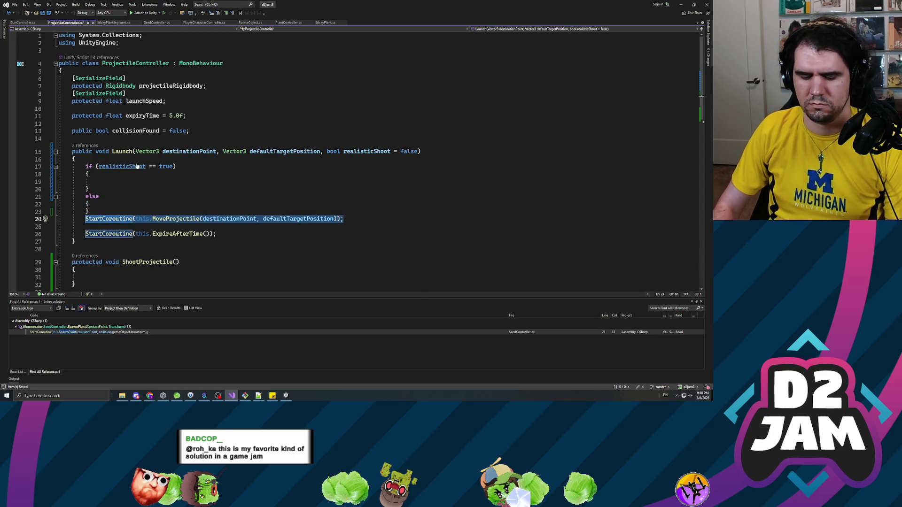
key("ctrl+x")
key("Up")
key("Up")
key("End")
key("Return")
key("ctrl+v")
key("Up")
key("Up")
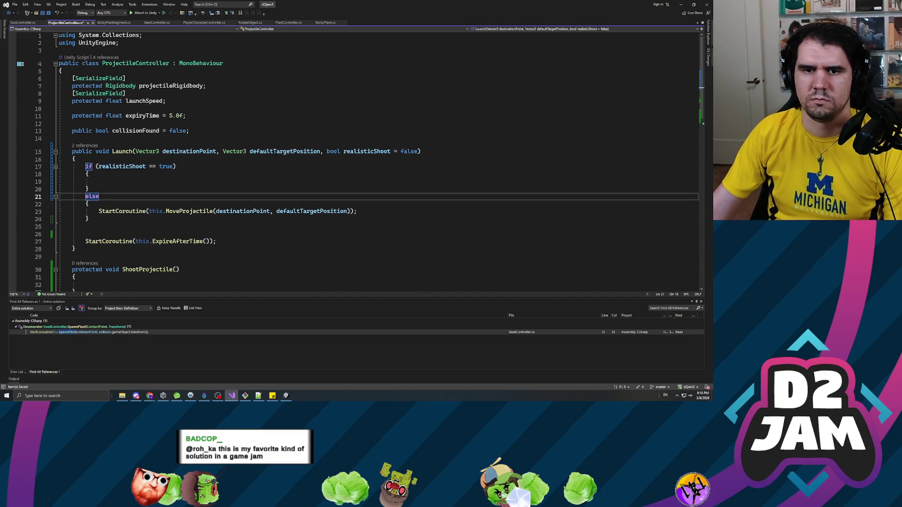
scroll(359, 161, "down", 2)
key("Down")
key("Down")
key("Down")
key("BackSpace")
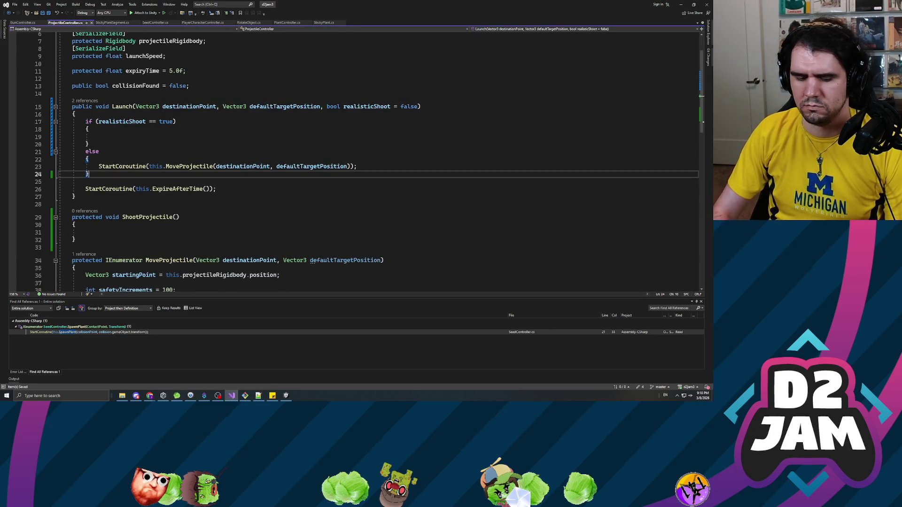
scroll(368, 162, "down", 2)
left_click(86, 187)
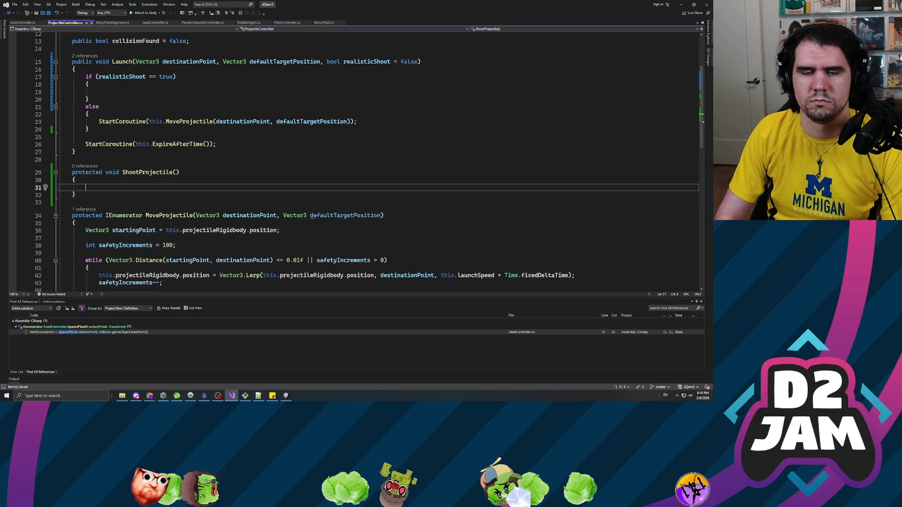
In ShootProjectile, begin the assignment this.projectileRigidbody.velocity =
type("this._s")
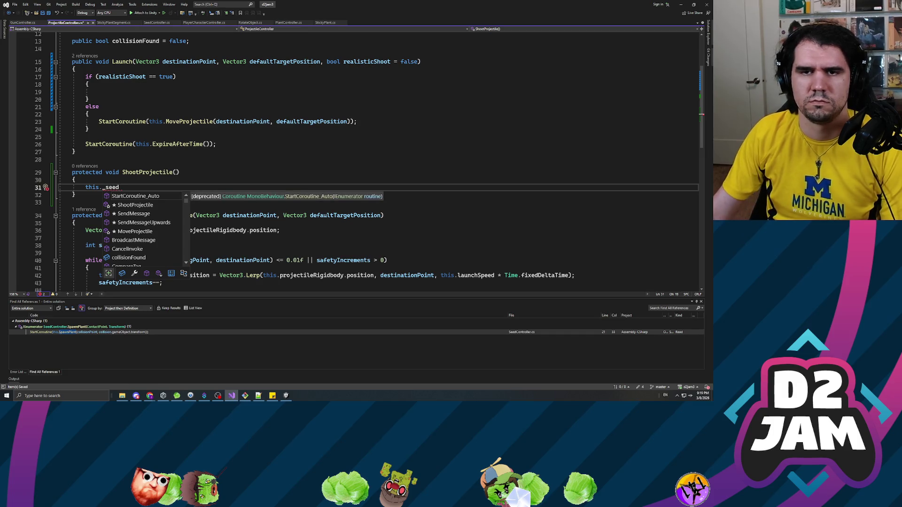
type("eed")
scroll(352, 160, "up", 4)
double_click(170, 86)
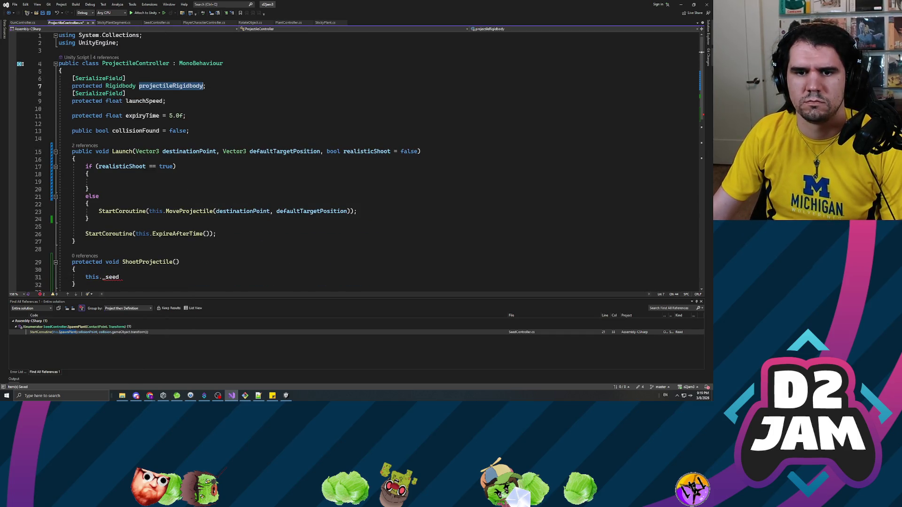
double_click(111, 277)
key("ctrl+v")
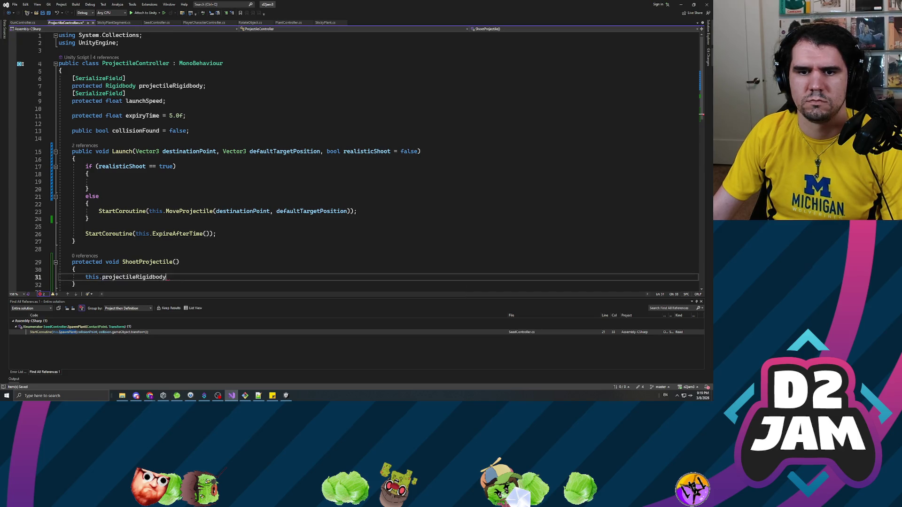
scroll(359, 163, "down", 3)
scroll(359, 162, "down", 2)
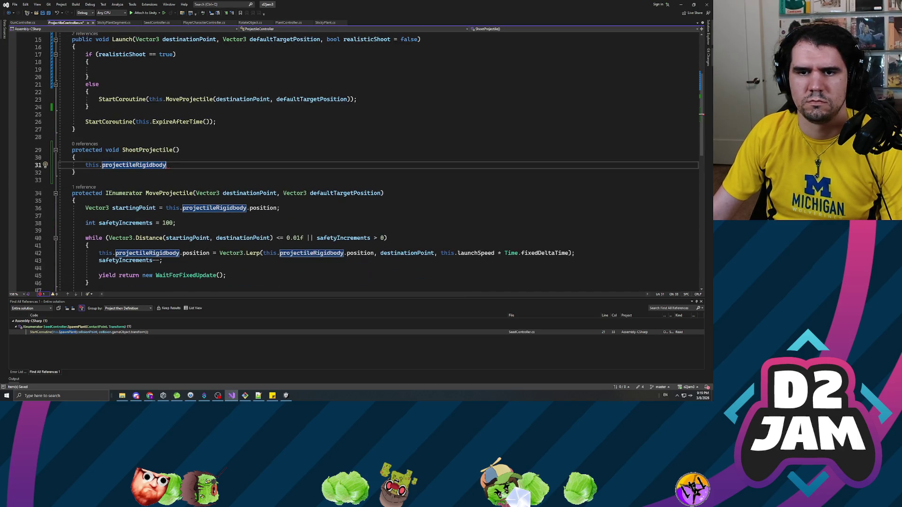
type(".veloci")
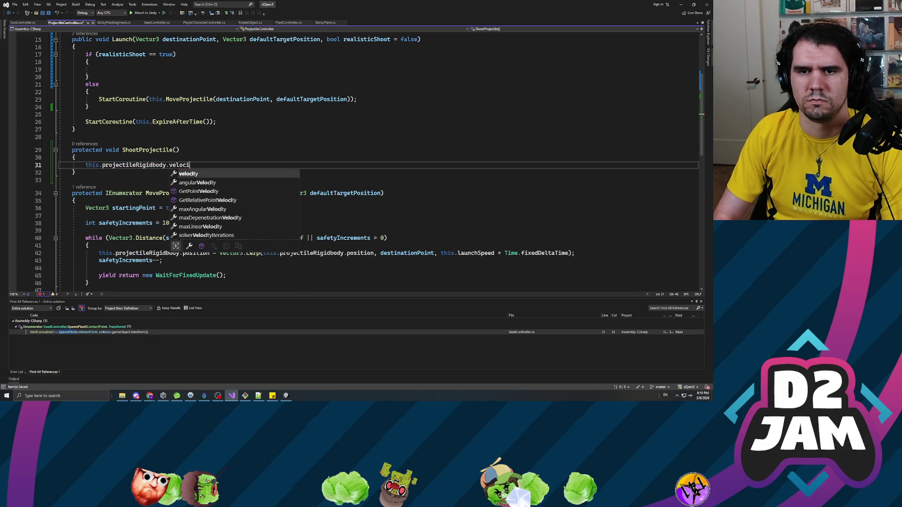
type("ty =")
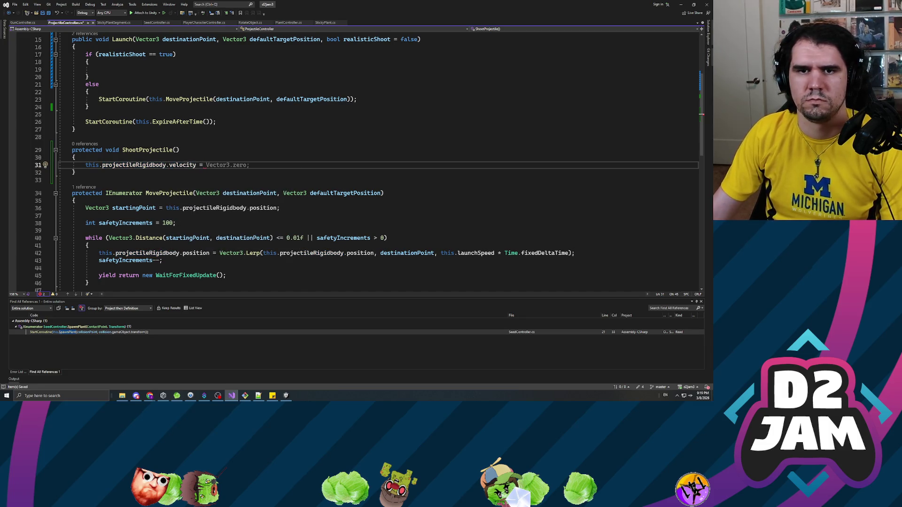
Call this.ShootProjectile() in the realisticShoot branch and add a blank line above it
left_click(85, 69)
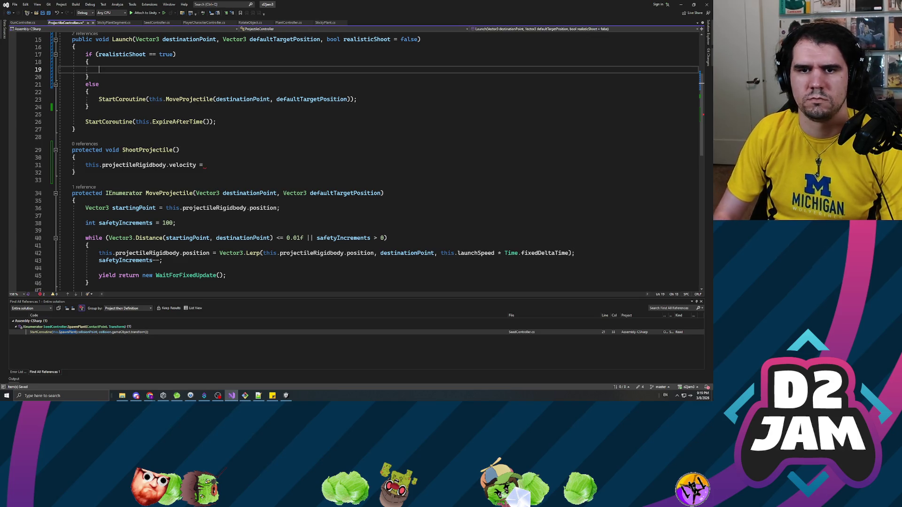
type("this.Shoot")
key("Tab")
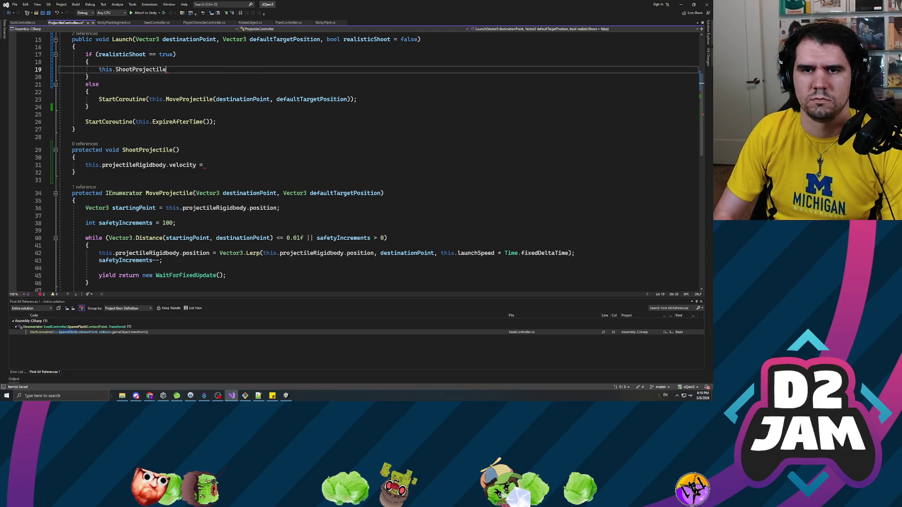
type("();")
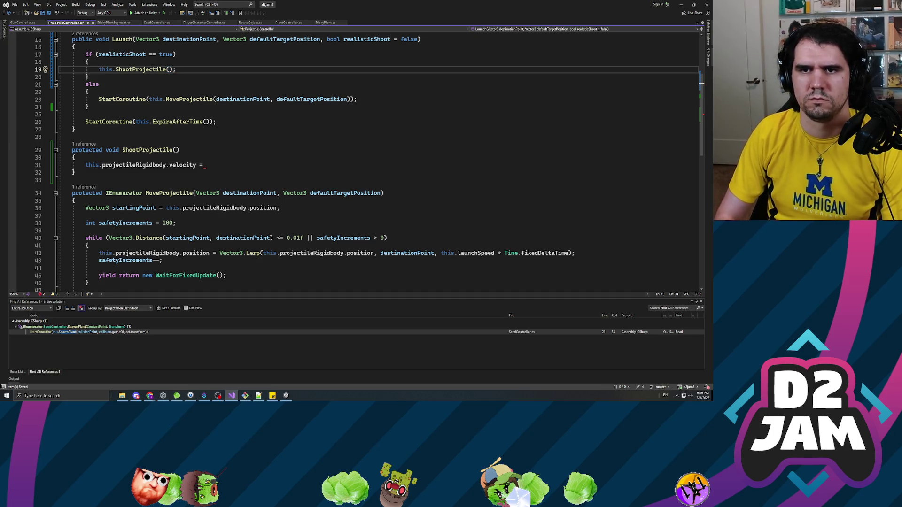
key("Return")
key("Up")
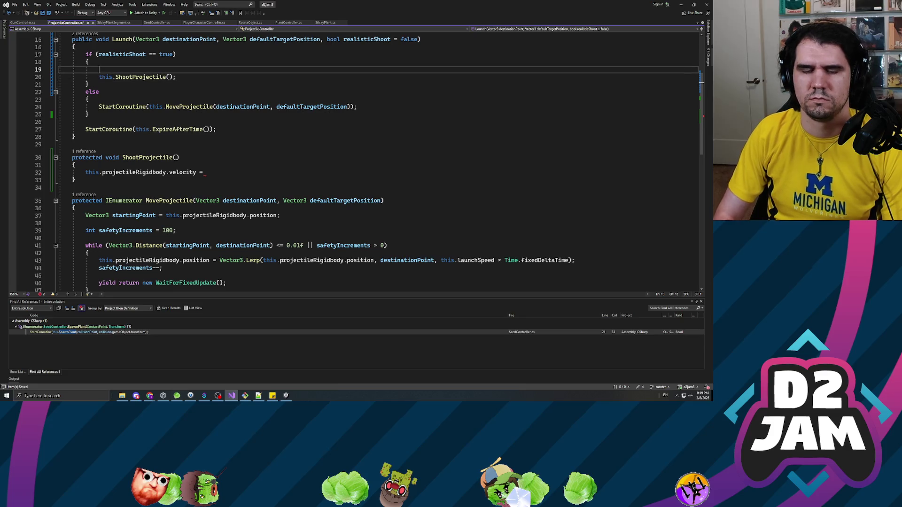
Check the launchSpeed field, then return to the blank line above the ShootProjectile call
scroll(352, 159, "up", 4)
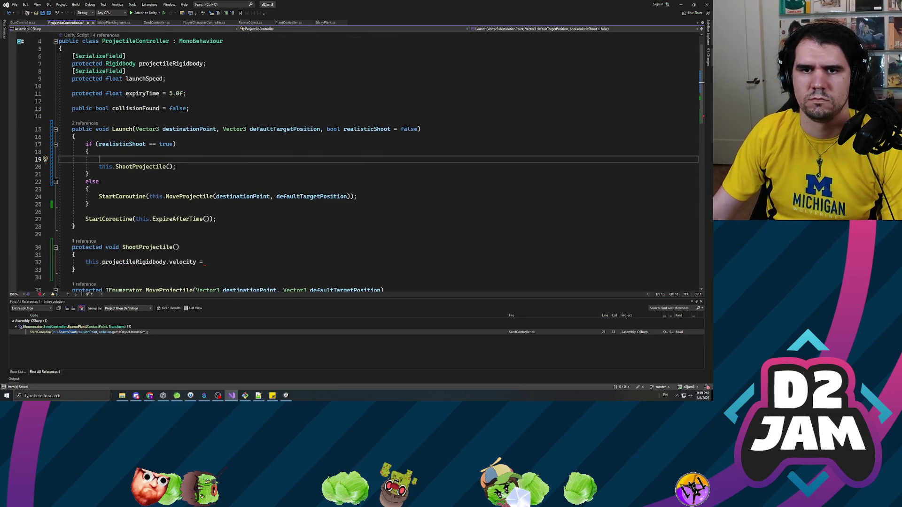
scroll(329, 159, "up", 1)
scroll(328, 160, "down", 5)
scroll(352, 160, "down", 2)
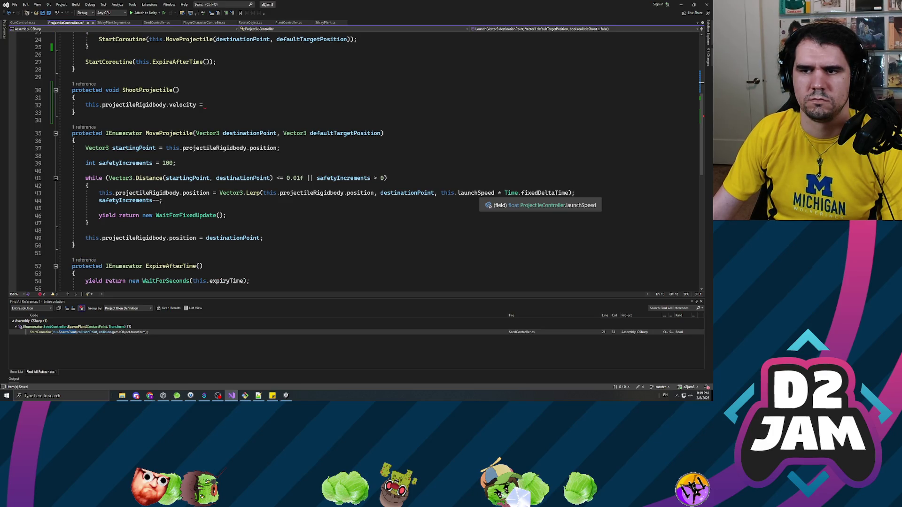
scroll(352, 159, "up", 6)
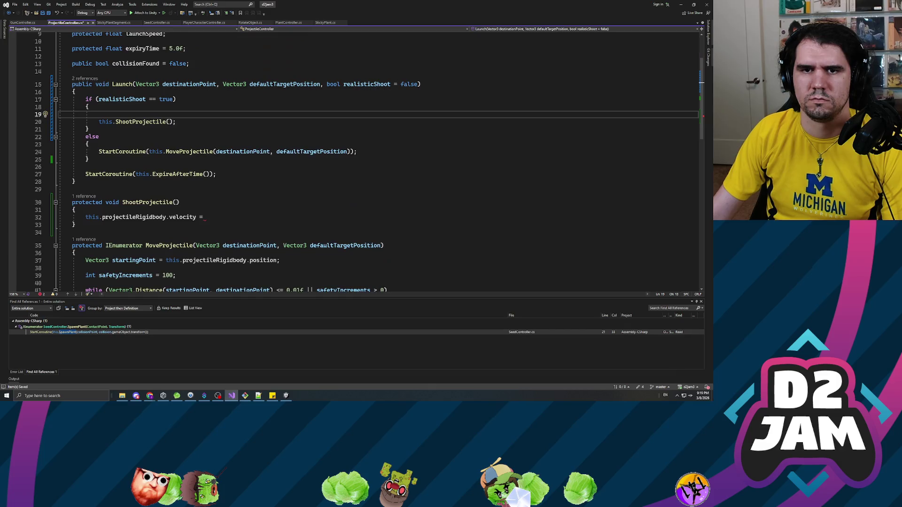
left_click(146, 79)
left_click(91, 151)
left_click(170, 166)
left_click(99, 159)
Declare Vector3 shootDirection = destinationPoint - this.projectileRigidbody.position and save
type("Vector")
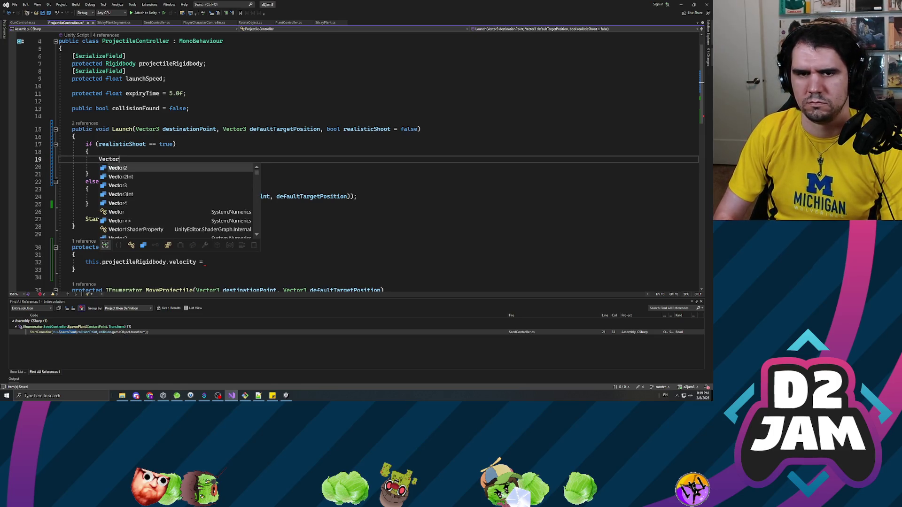
type("3 shood")
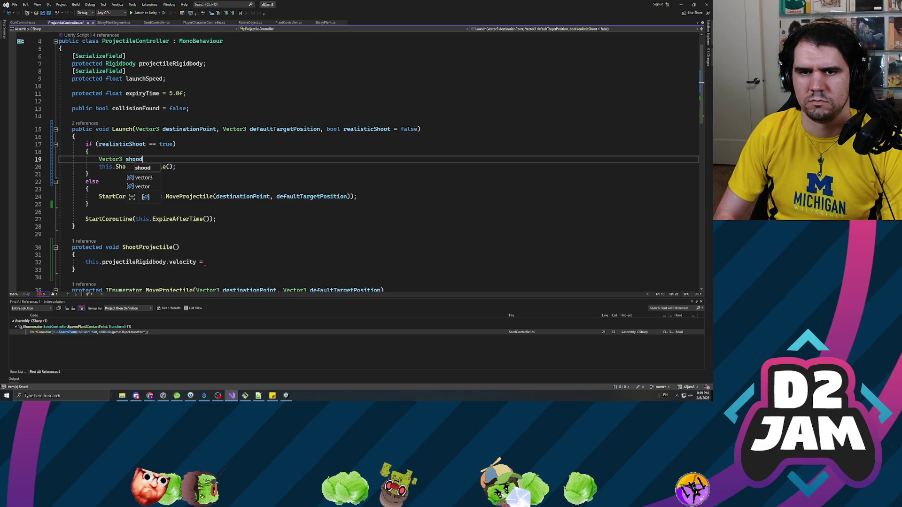
key("BackSpace")
type("tDirection ")
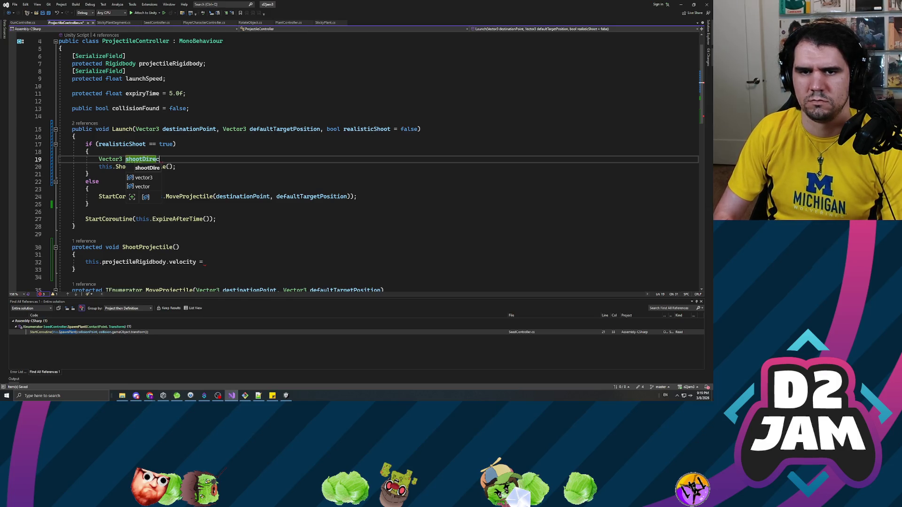
type("= ")
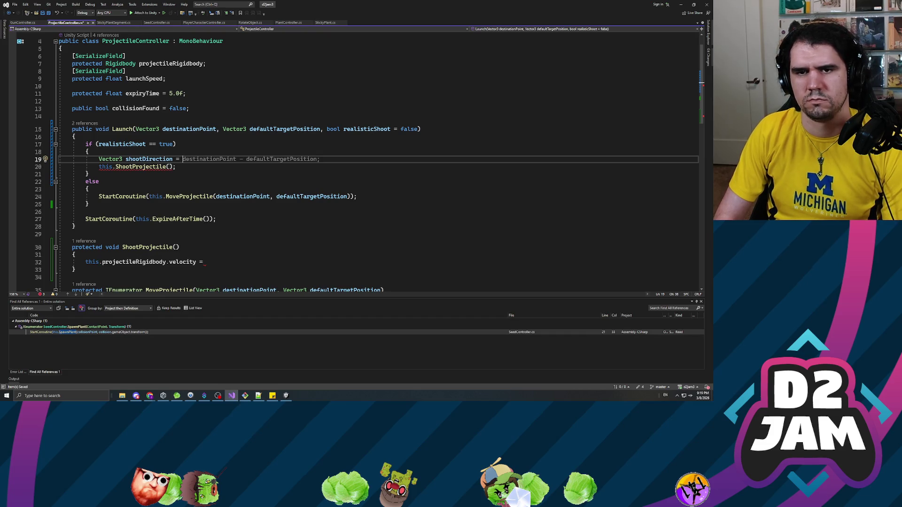
type("destinationPoint")
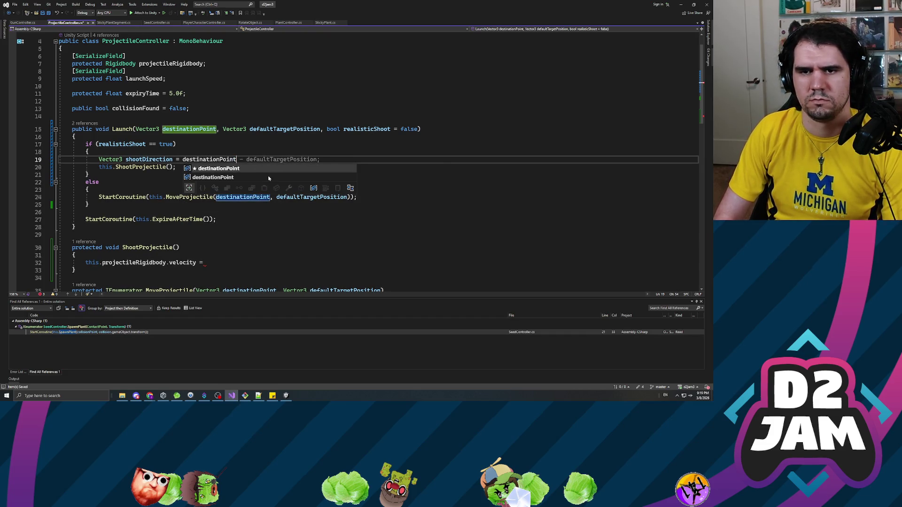
type(" -")
scroll(366, 162, "down", 5)
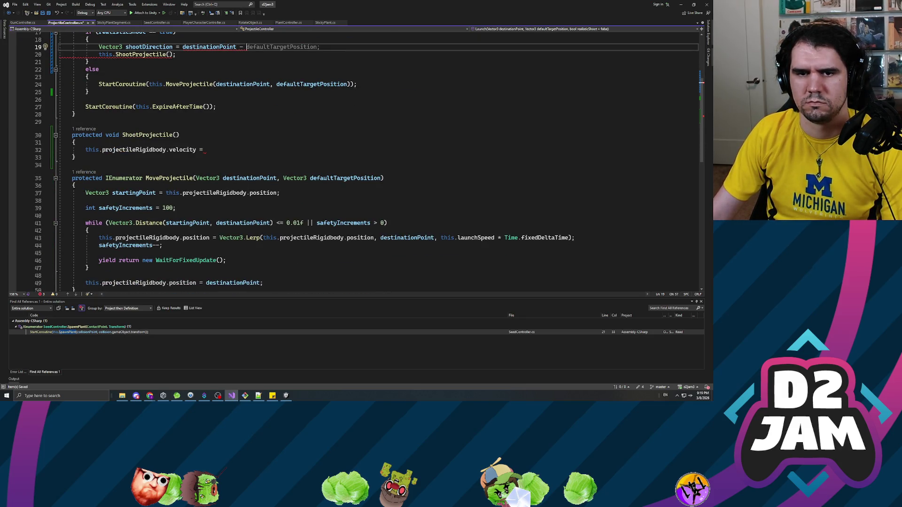
left_click(167, 193)
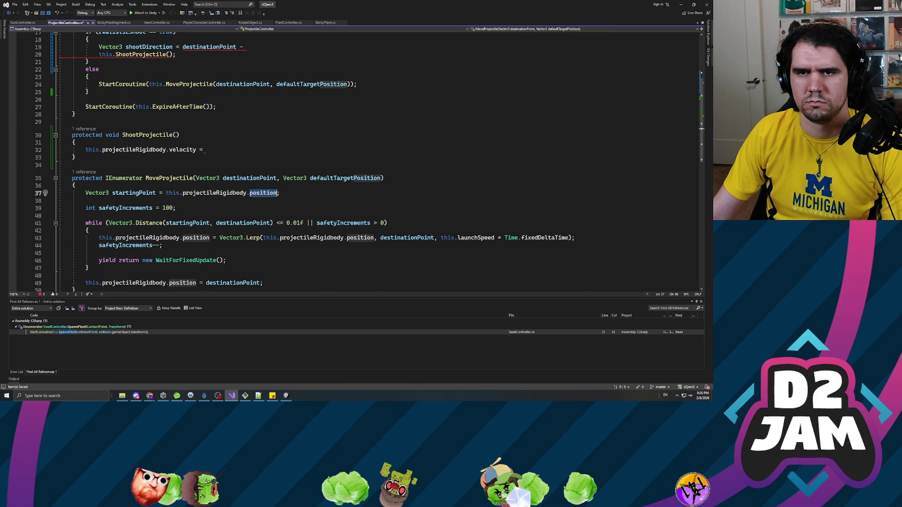
scroll(260, 193, "up", 4)
left_click(260, 137)
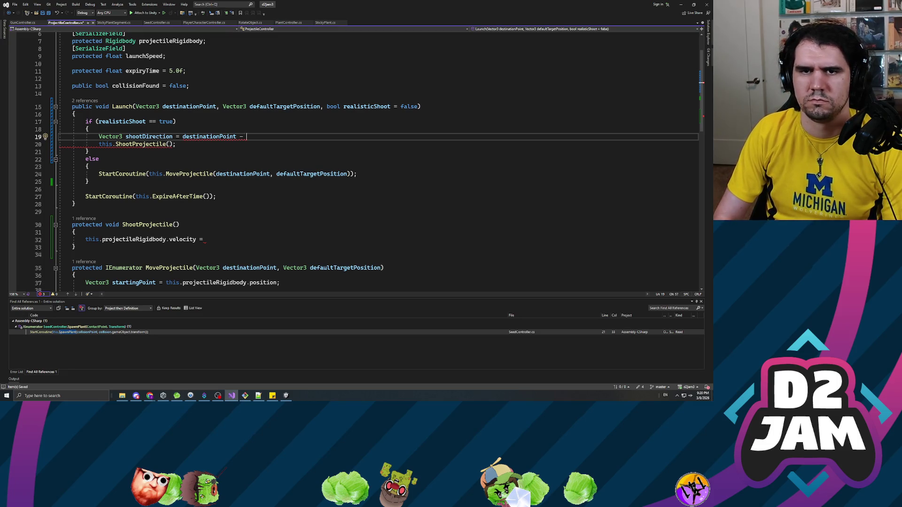
scroll(358, 162, "up", 2)
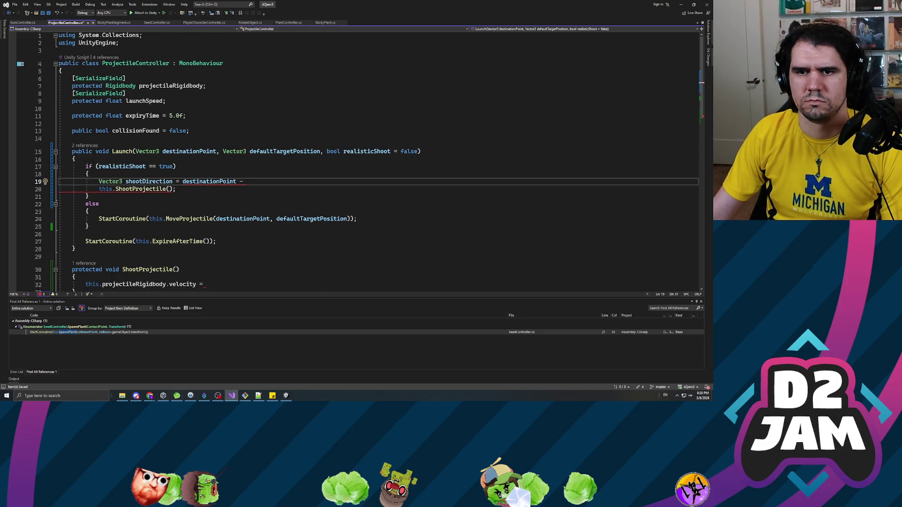
type("this.projectileRigidbody.position;")
key("ctrl+s")
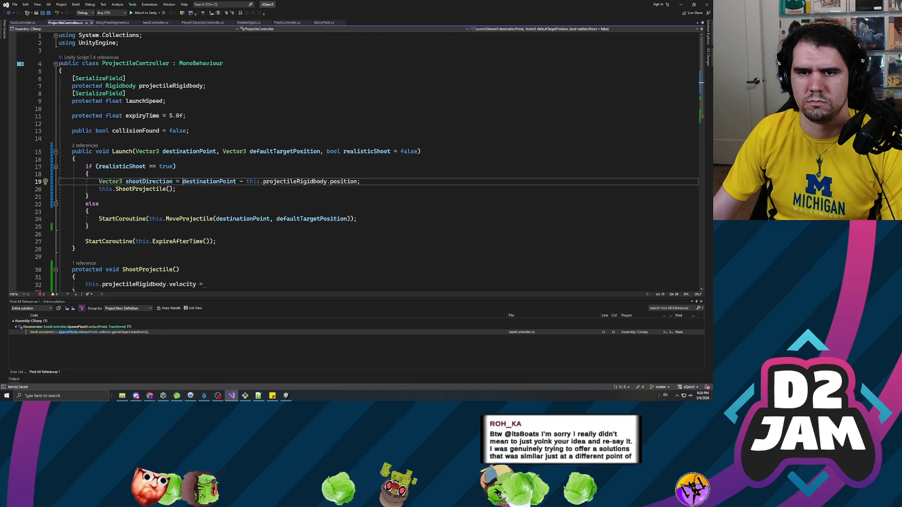
Normalize the subtraction and pass shootDirection into the ShootProjectile call, then save
left_click(182, 181)
type("(")
left_click(362, 181)
type(").no")
key("Tab")
left_click(169, 188)
type("shootDirection")
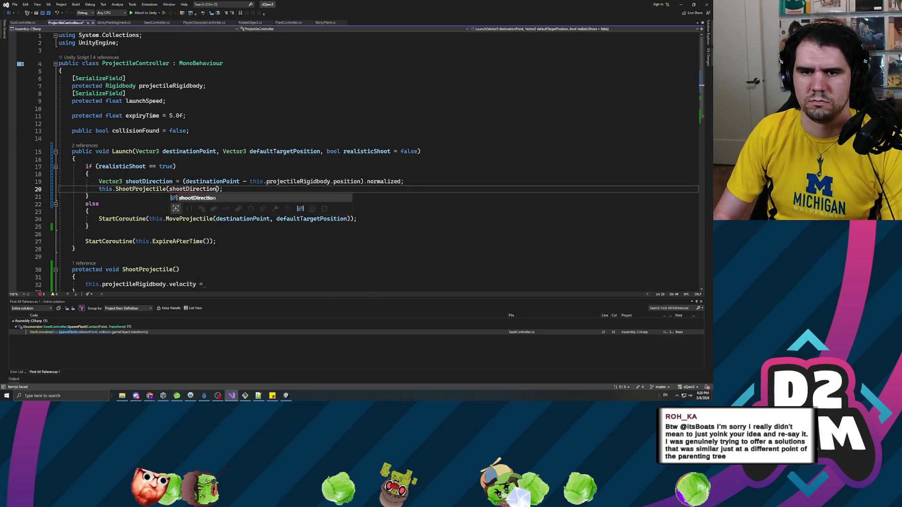
key("ctrl+s")
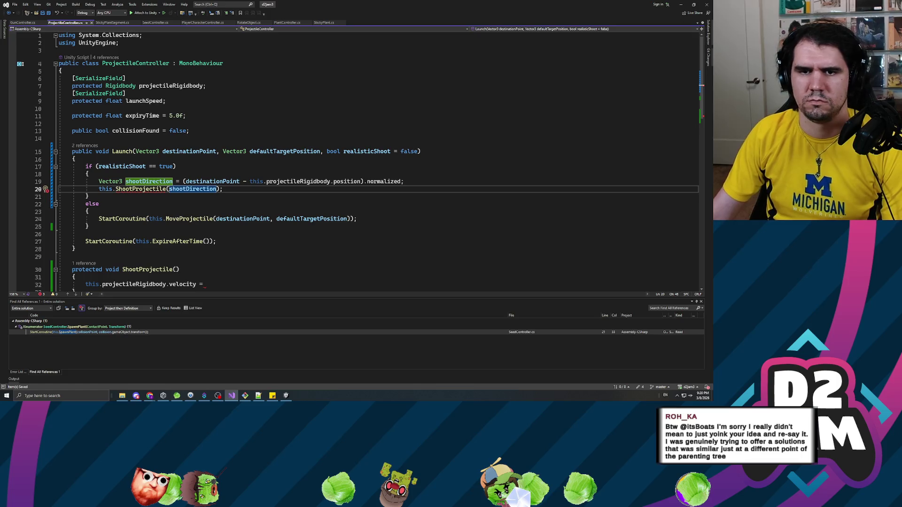
Give ShootProjectile a Vector3 shootDirection parameter and set velocity to shootDirection * 100f
key("F12")
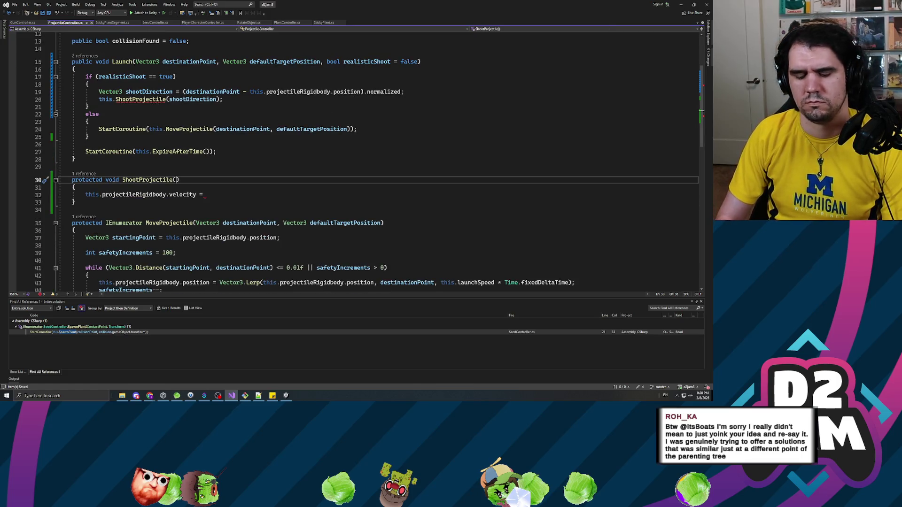
type("Vector3")
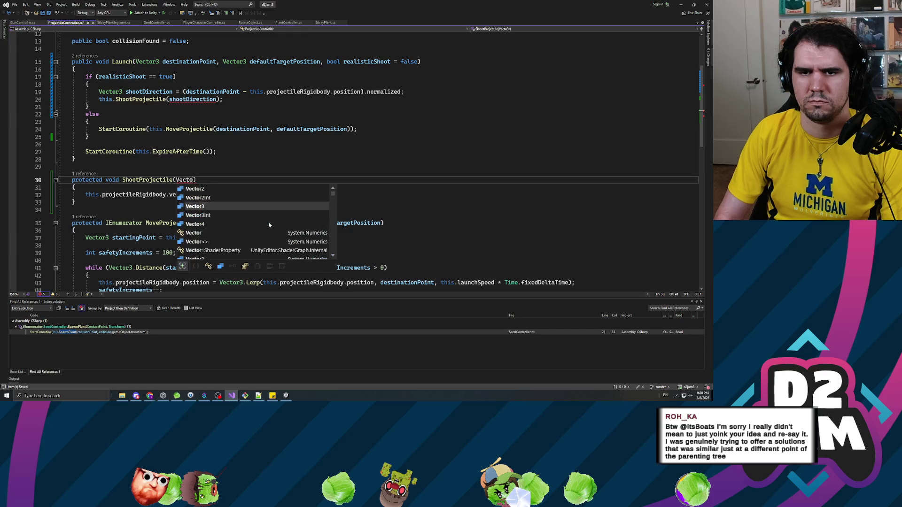
type(" shootD")
type("irection")
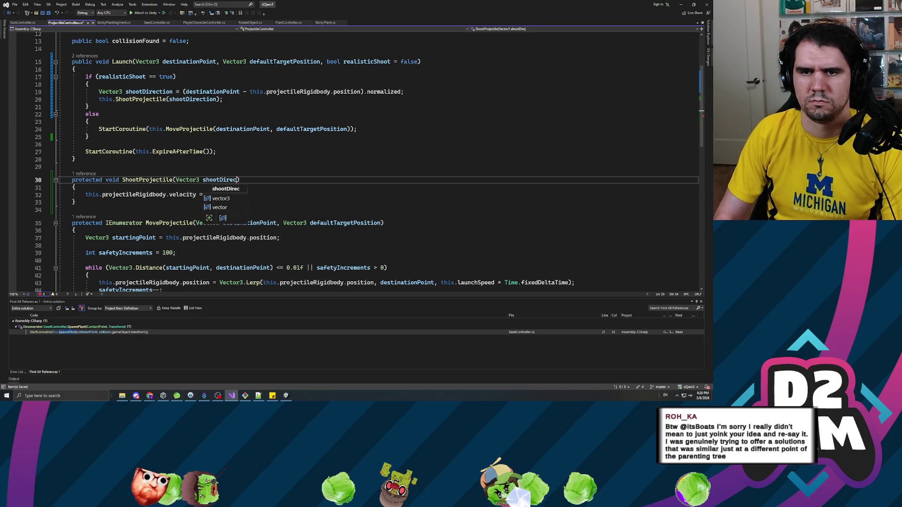
key("Down")
key("Down")
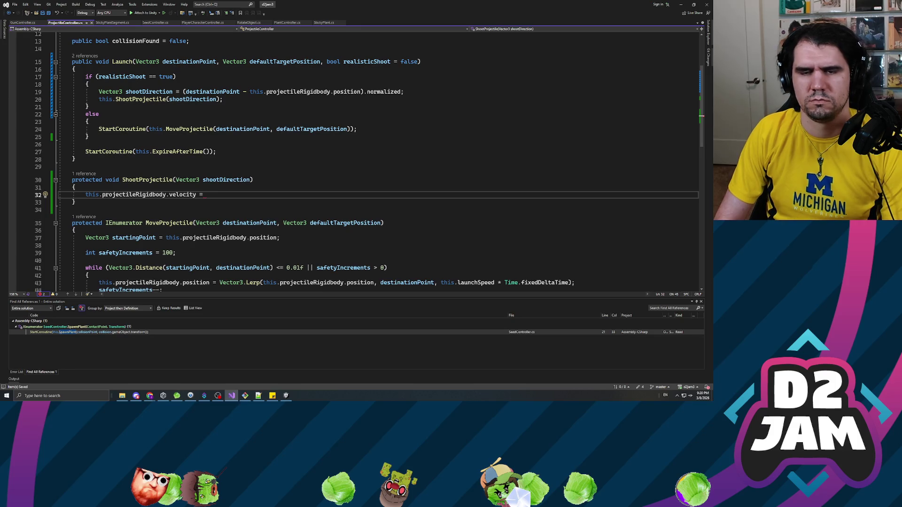
type("shootDirec")
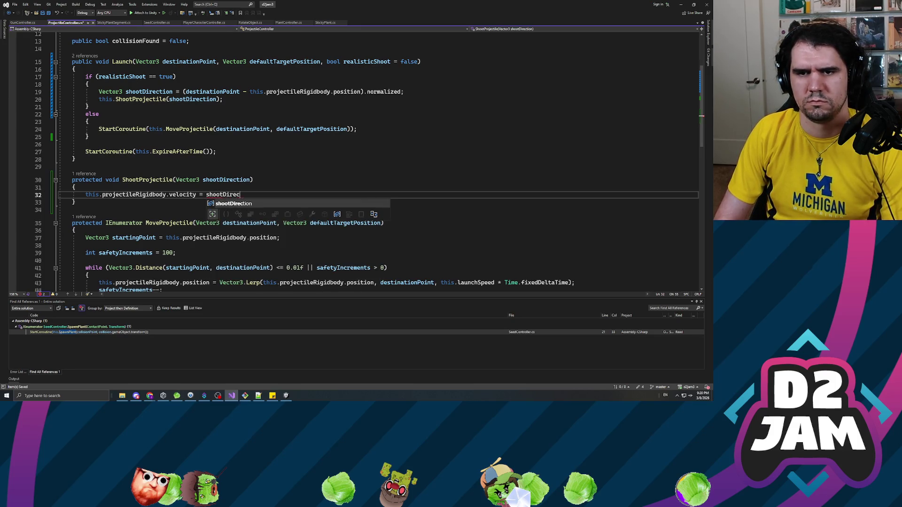
type("tion * 100f;")
scroll(357, 159, "down", 5)
scroll(357, 160, "up", 4)
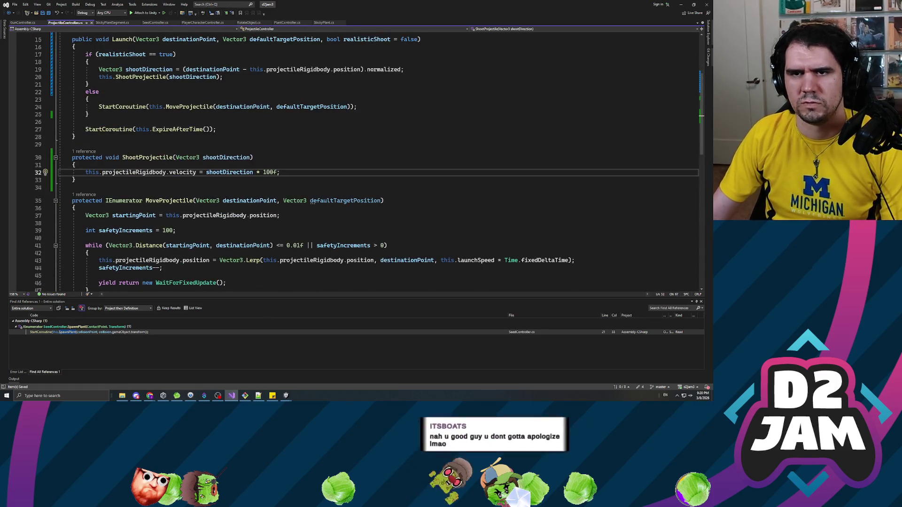
key("alt+Tab")
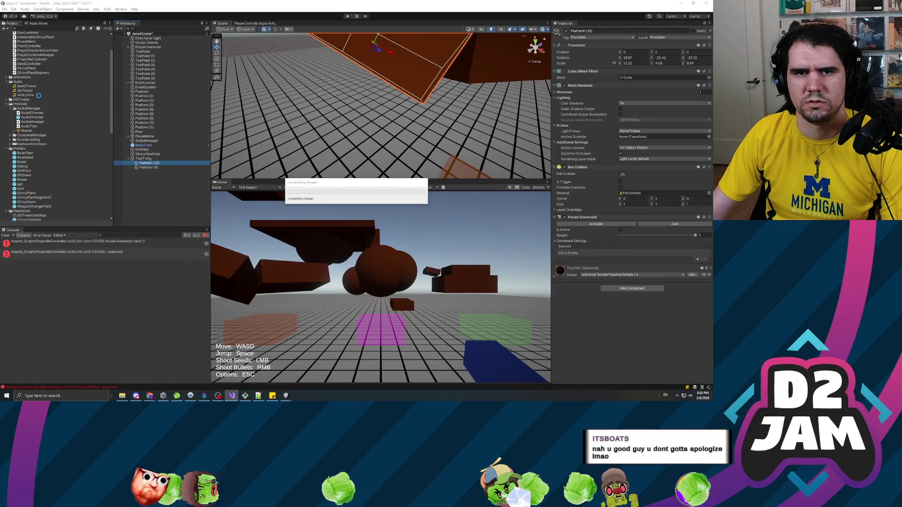
After checking the BaseSeed prefab, raise ShootProjectile's velocity multiplier from 100f to 200f
left_click(26, 158)
scroll(591, 190, "down", 3)
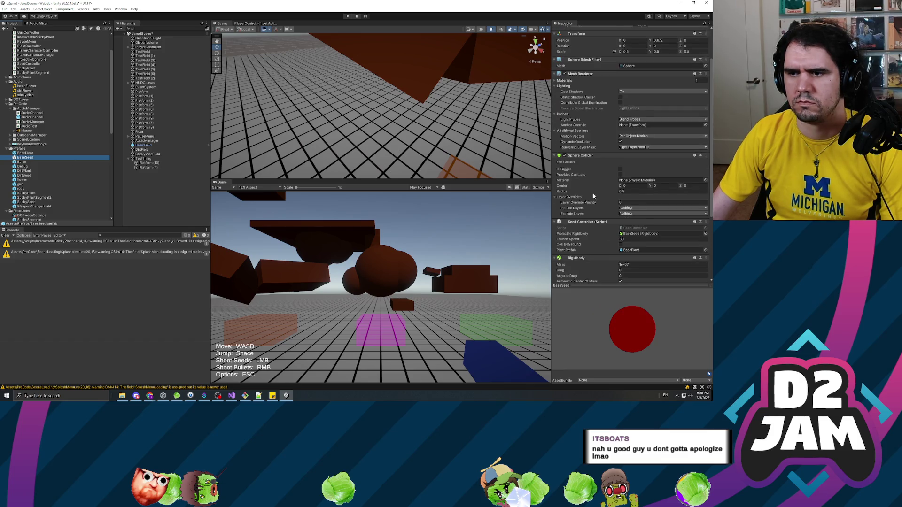
key("alt+Tab")
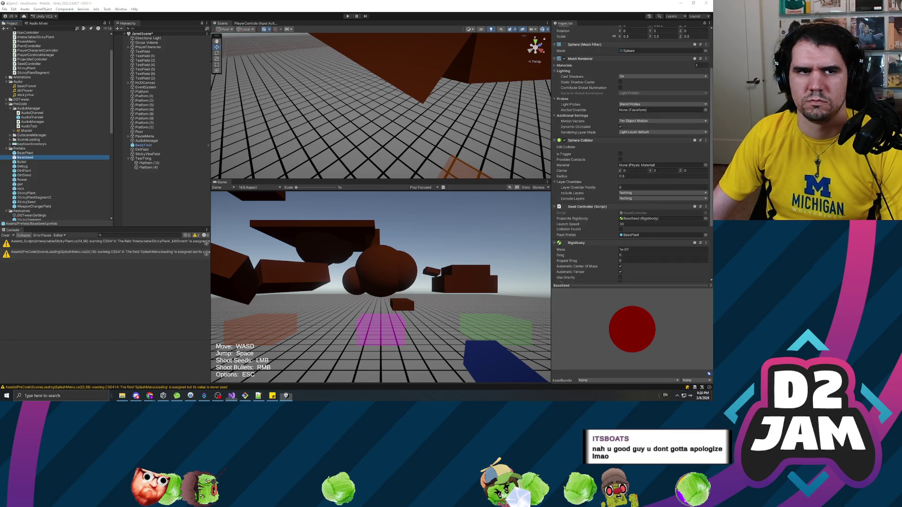
scroll(352, 160, "down", 3)
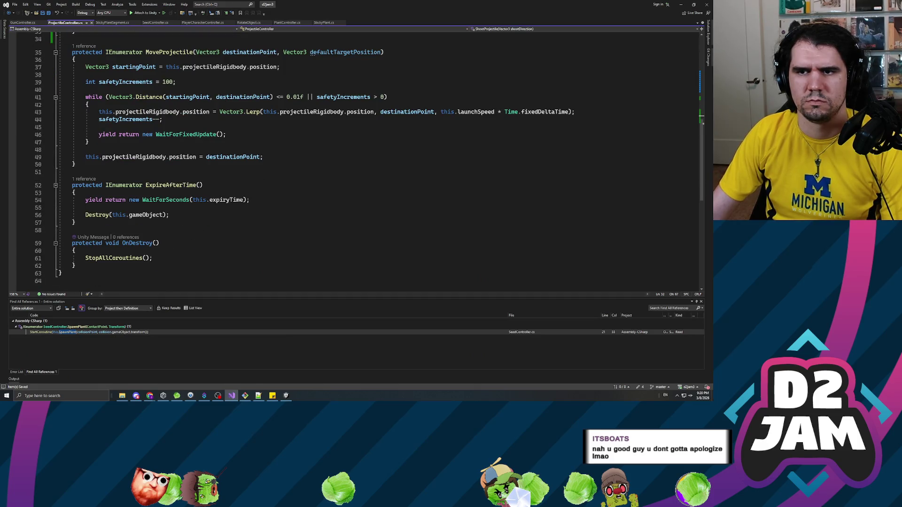
scroll(270, 158, "up", 6)
double_click(270, 159)
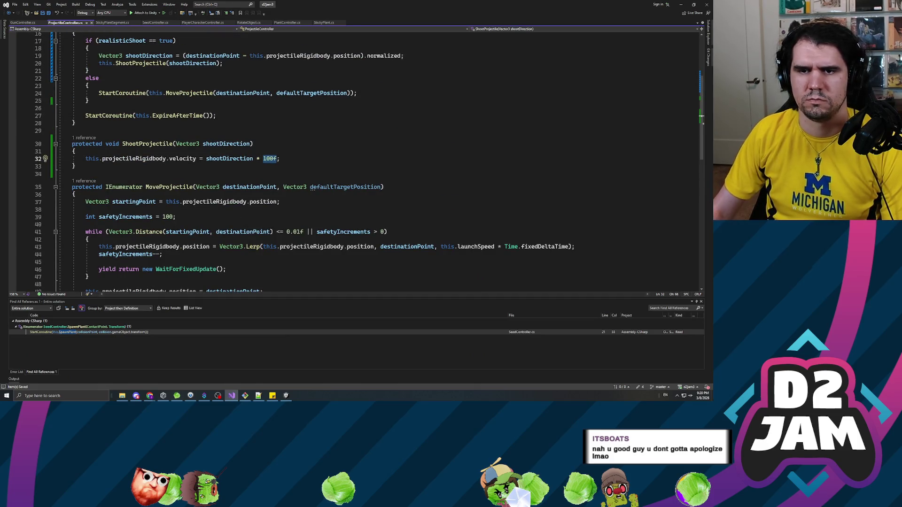
type("200f")
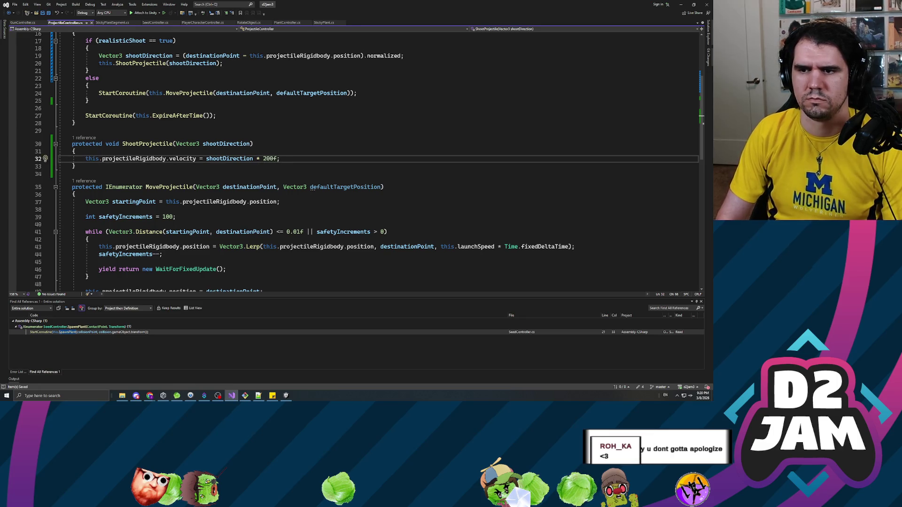
left_click(280, 201)
left_click(175, 216)
scroll(208, 155, "down", 1)
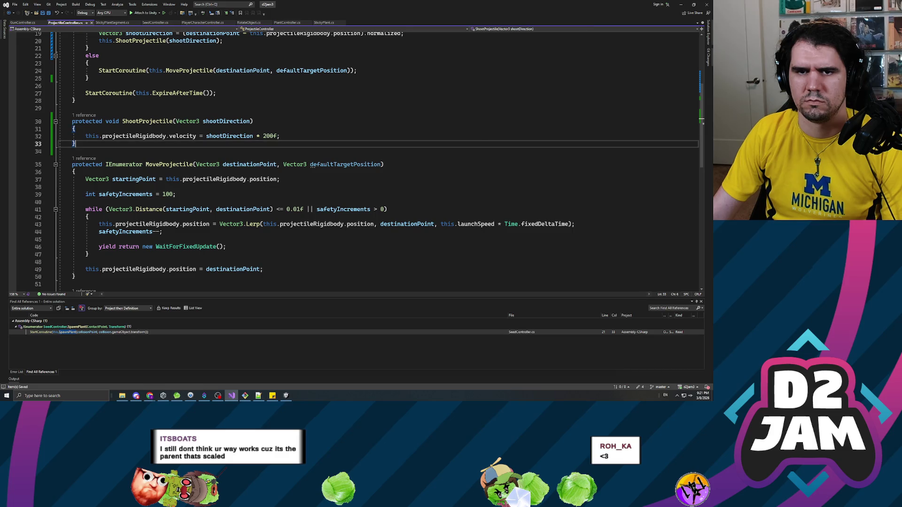
scroll(114, 129, "up", 4)
In Unity, select PlayerCharacter > Main Camera > Gun and enable Realistic Shoot in Gun Controller
key("alt+Tab")
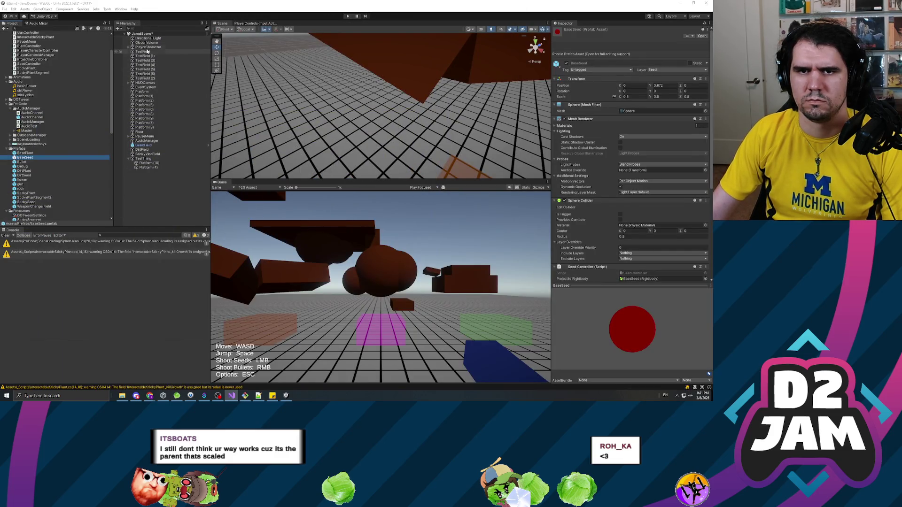
left_click(188, 47)
key("Right")
key("Down")
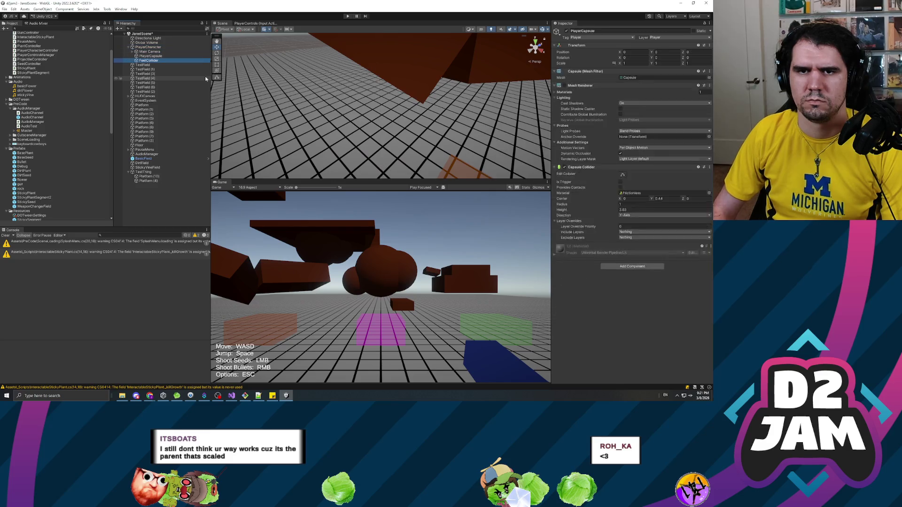
key("Right")
key("Down")
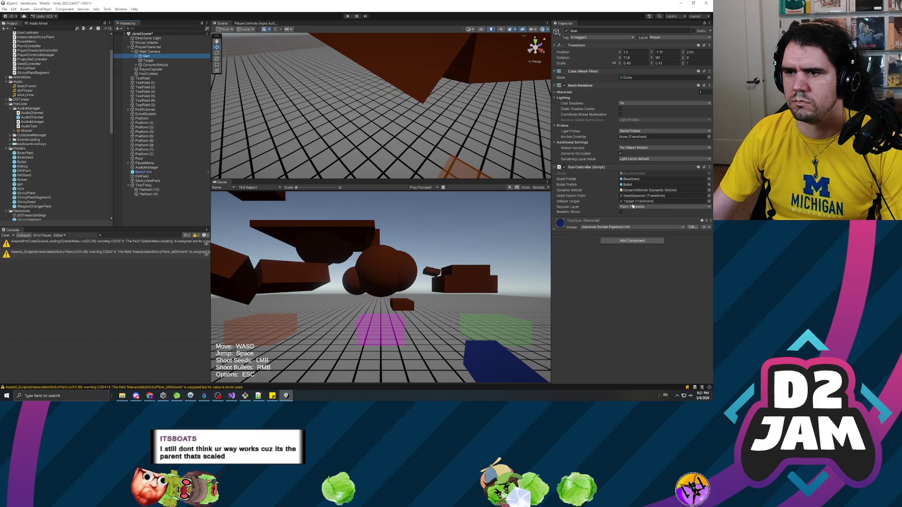
left_click(620, 215)
left_click(620, 212)
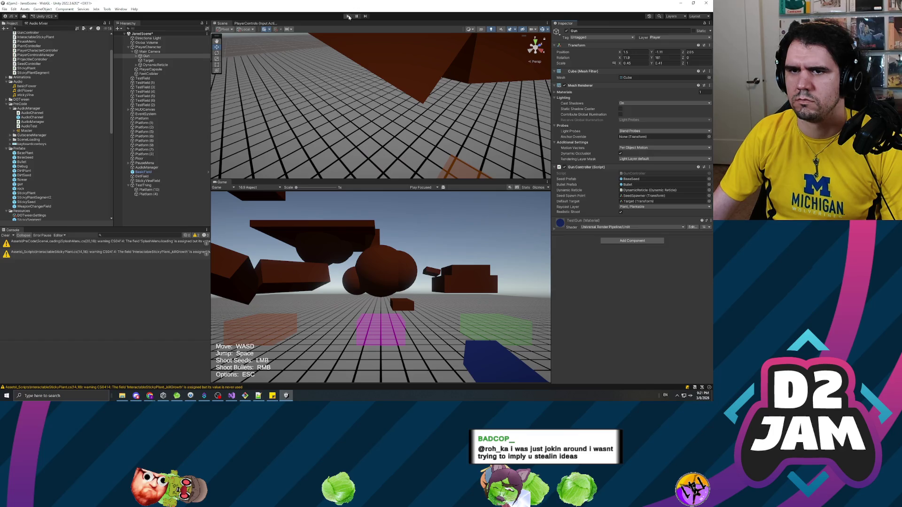
Play the scene, shoot six seeds at the sphere cluster and brown platforms, then stop Play mode
left_click(347, 16)
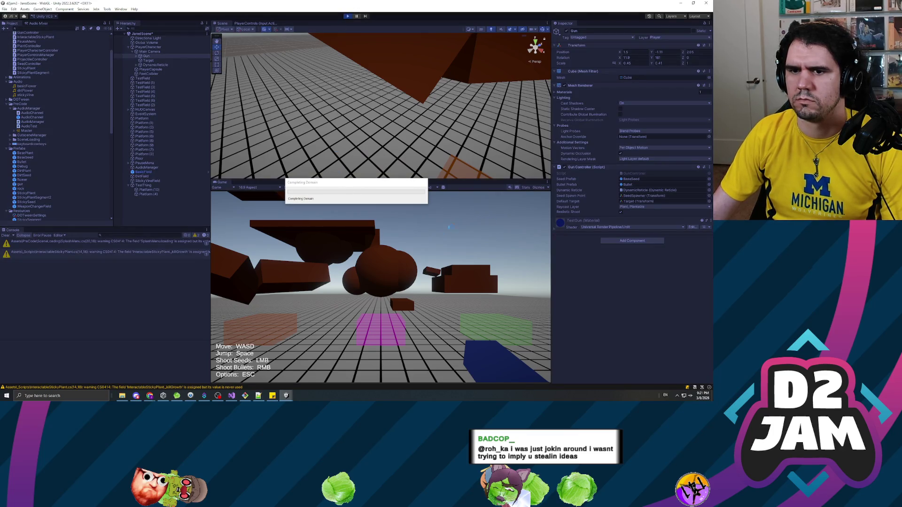
right_click(395, 262)
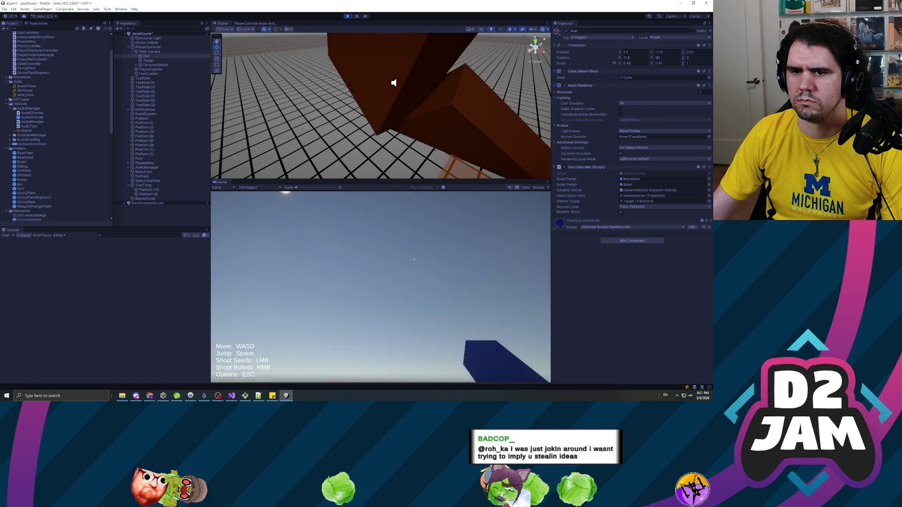
key("w")
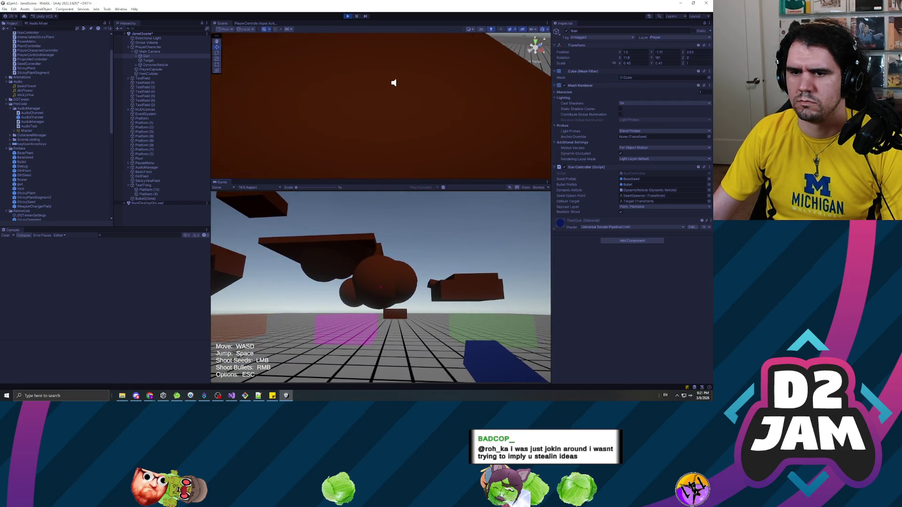
left_click(380, 287)
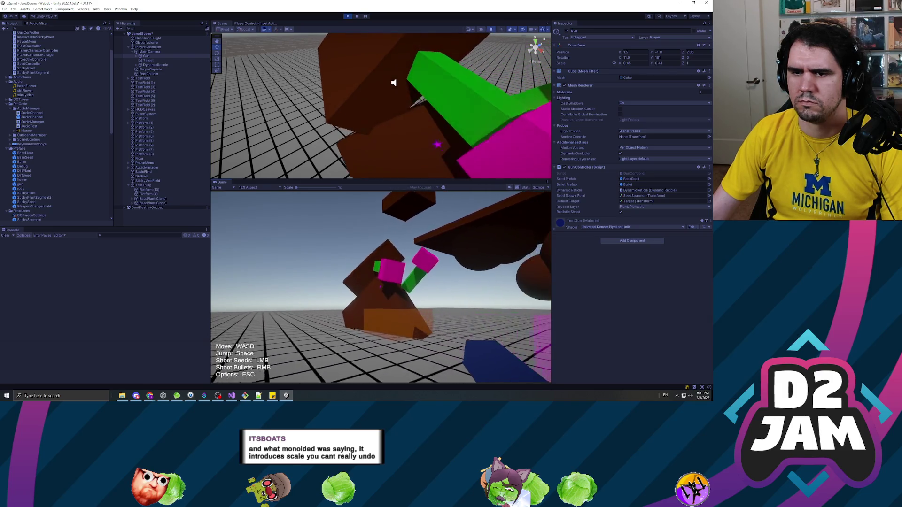
left_click(380, 287)
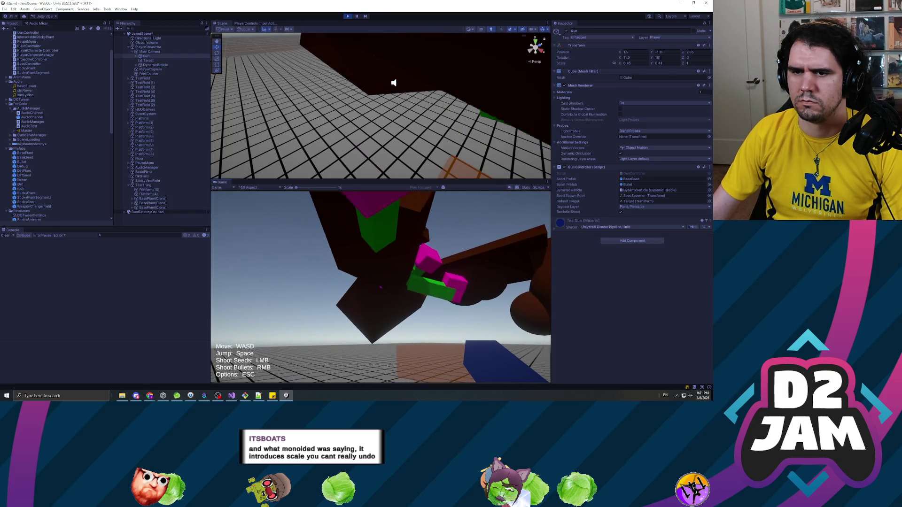
left_click(381, 287)
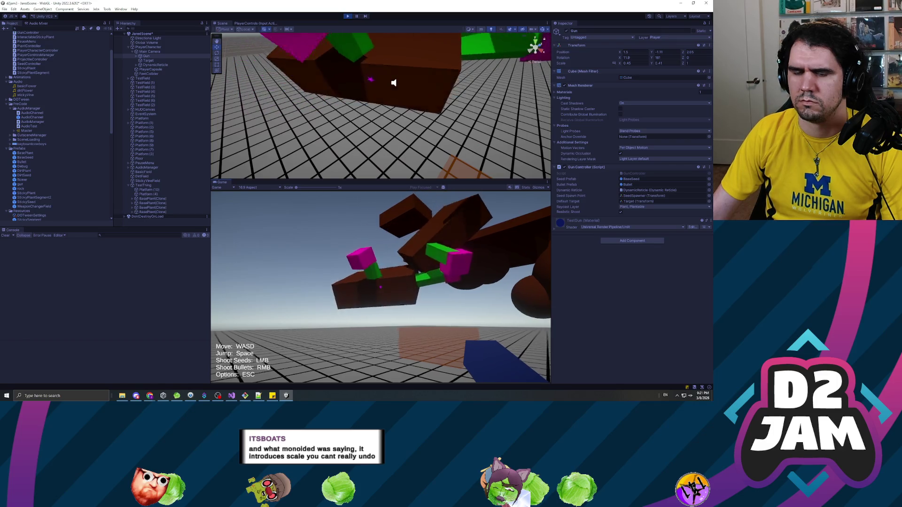
left_click(381, 287)
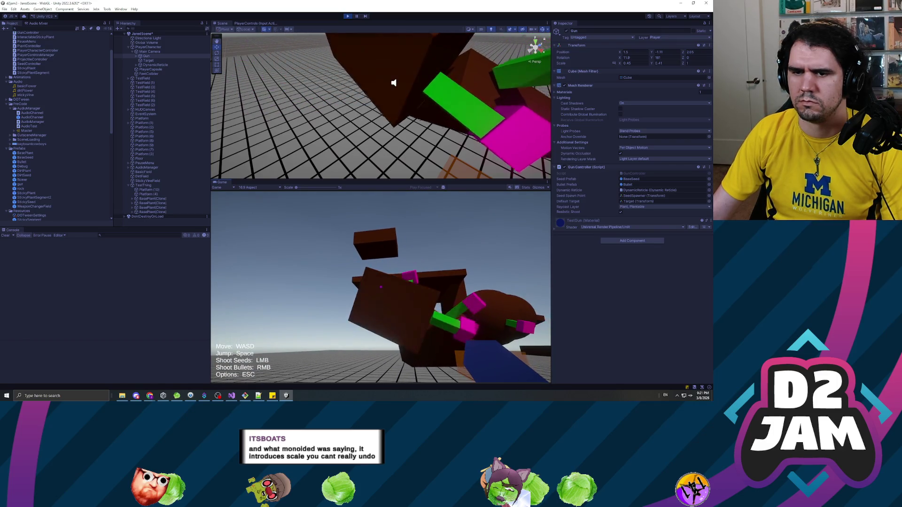
left_click(380, 287)
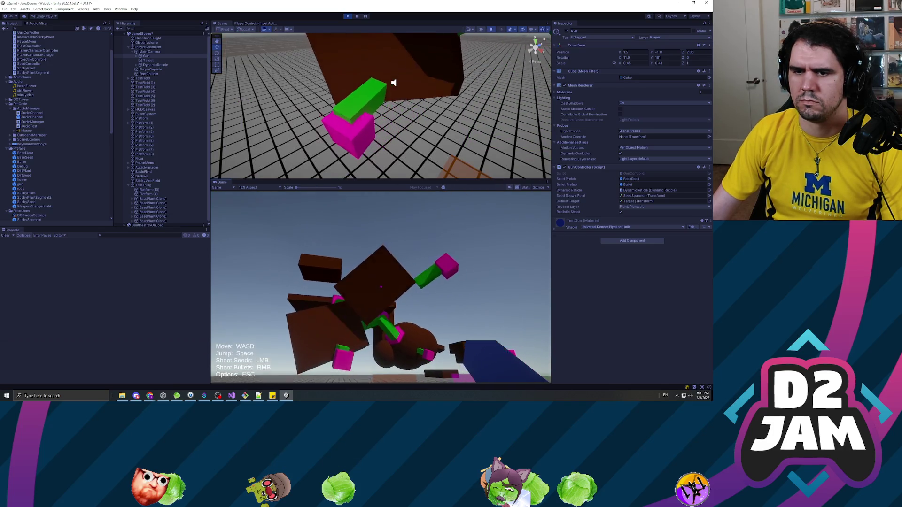
left_click(380, 287)
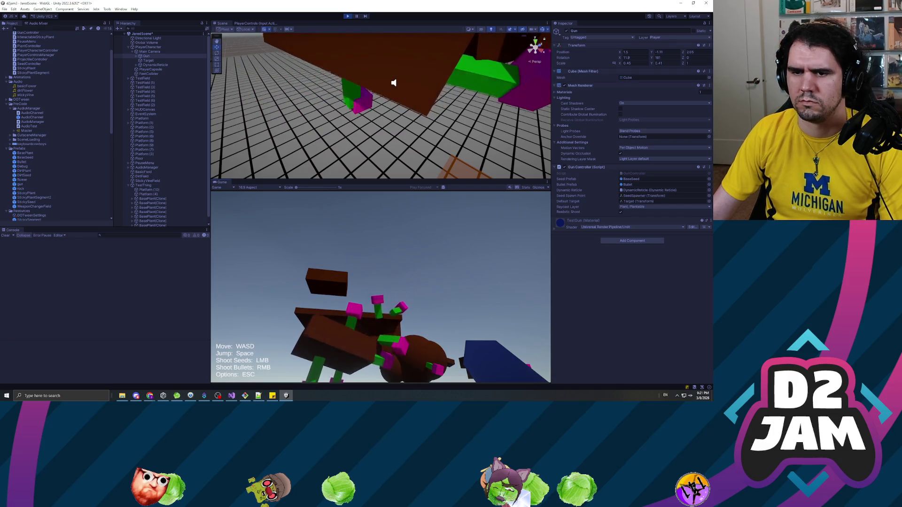
key("Escape")
left_click(347, 16)
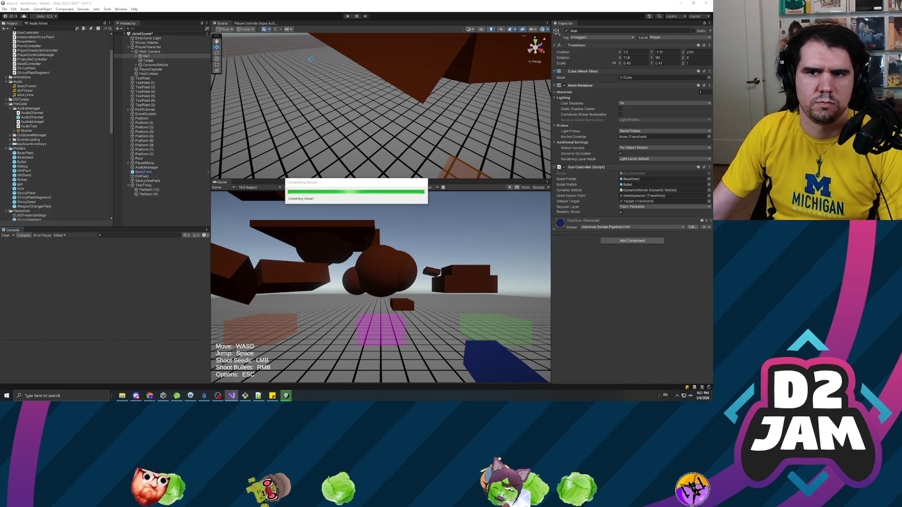
left_click(347, 17)
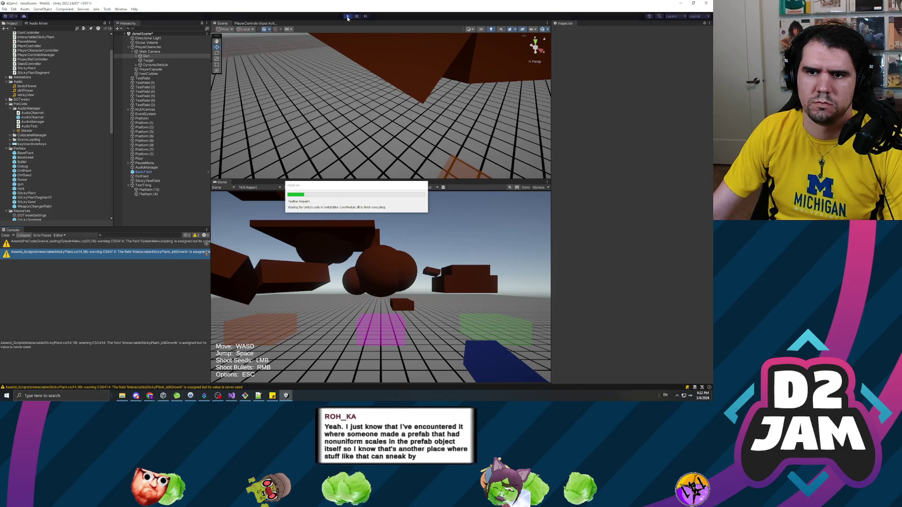
left_click(424, 243)
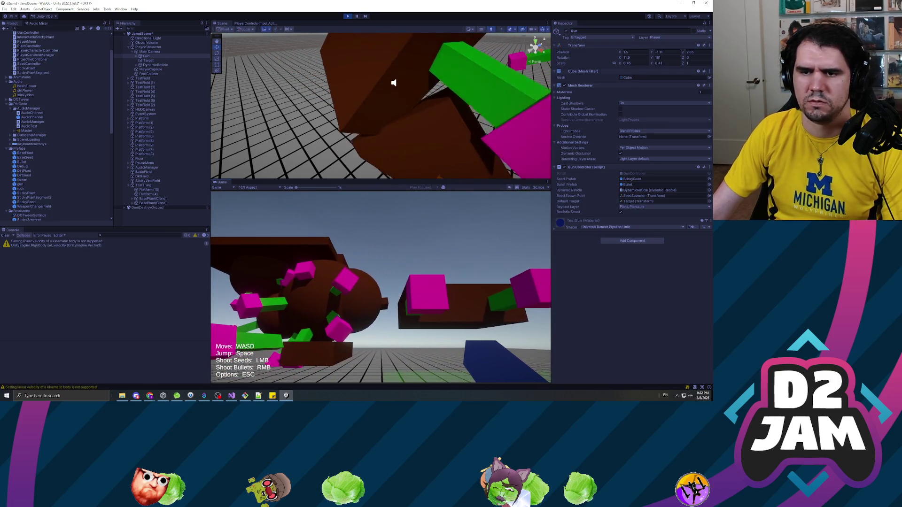
key("Escape")
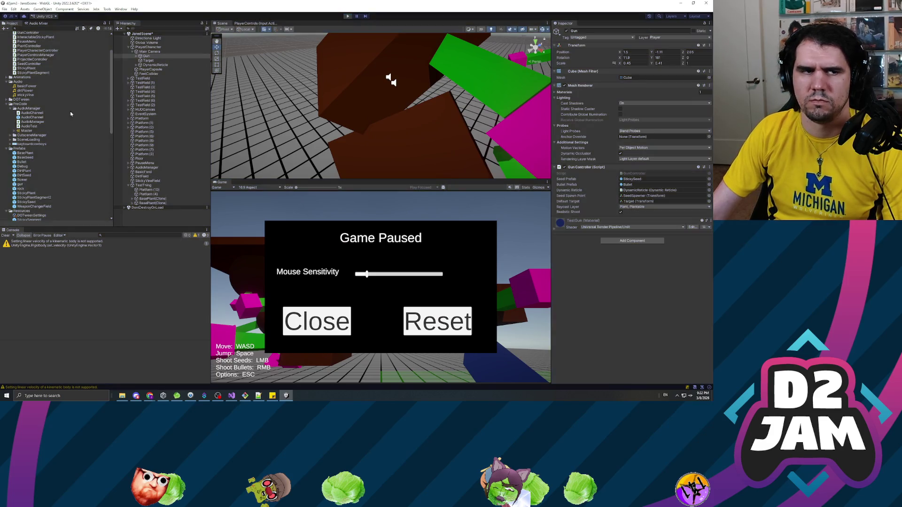
left_click(437, 321)
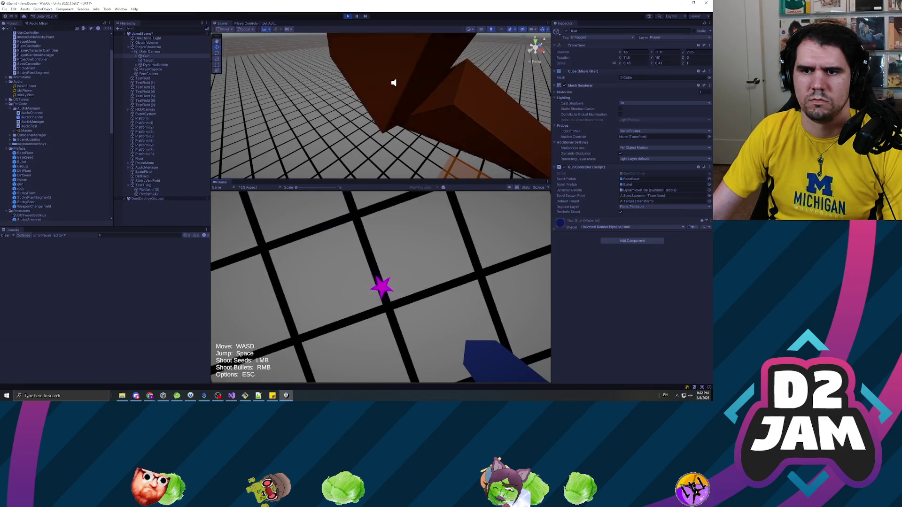
right_click(380, 287)
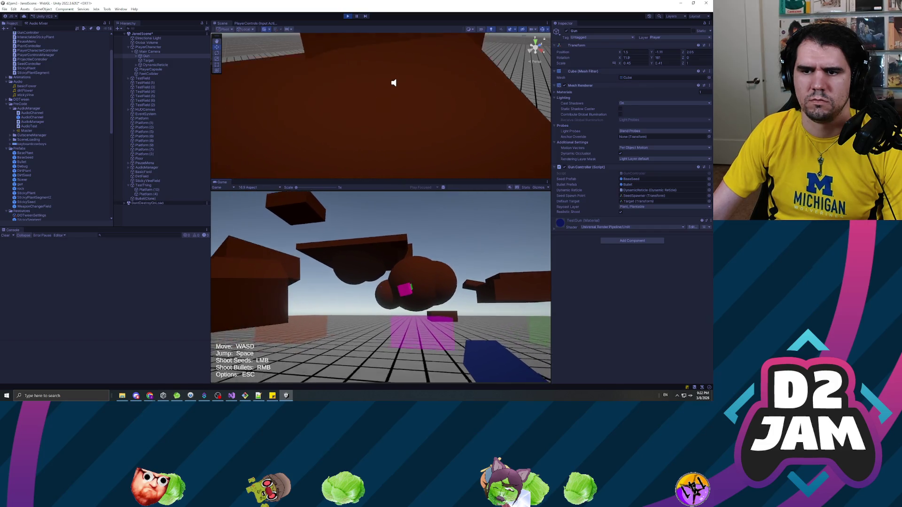
left_click(381, 287)
left_click(380, 287)
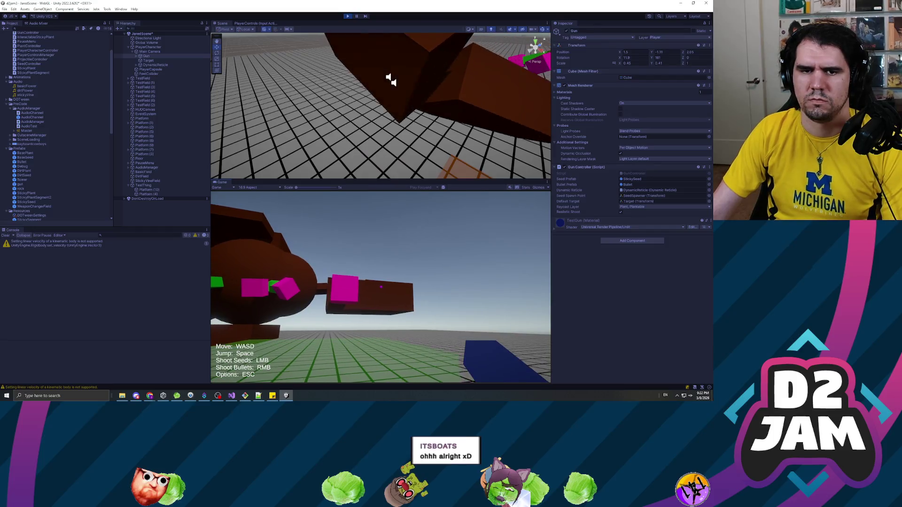
key("Escape")
left_click(347, 17)
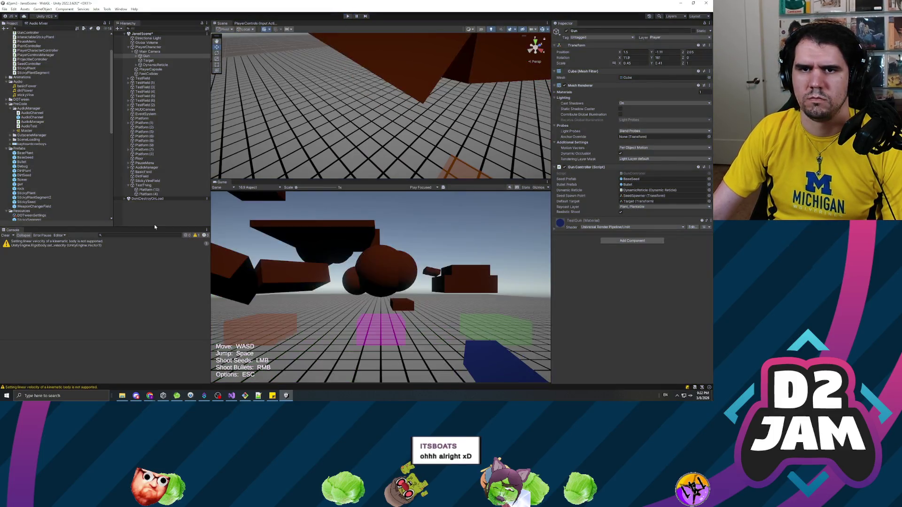
key("alt+Tab")
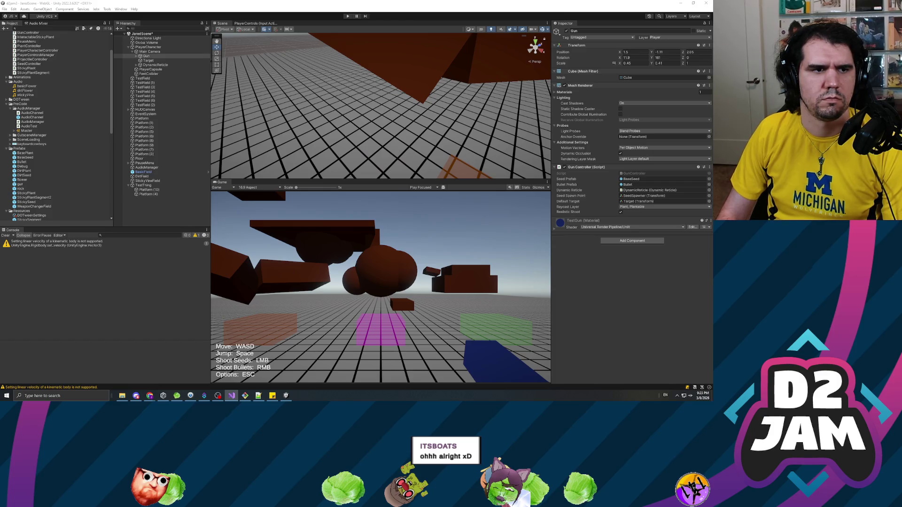
key("alt+Tab")
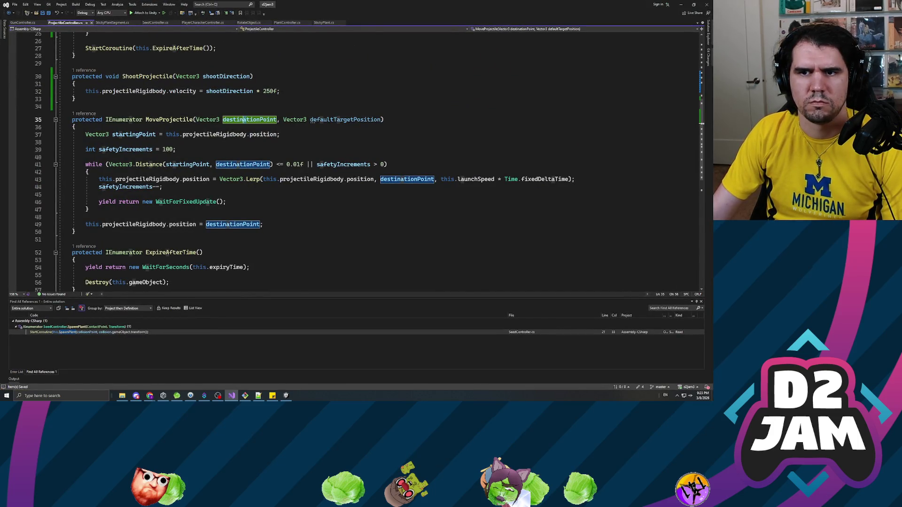
After the final position assignment in MoveProjectile, add an if (collisionFound == false) block
scroll(368, 157, "down", 5)
scroll(369, 157, "up", 7)
scroll(368, 162, "up", 1)
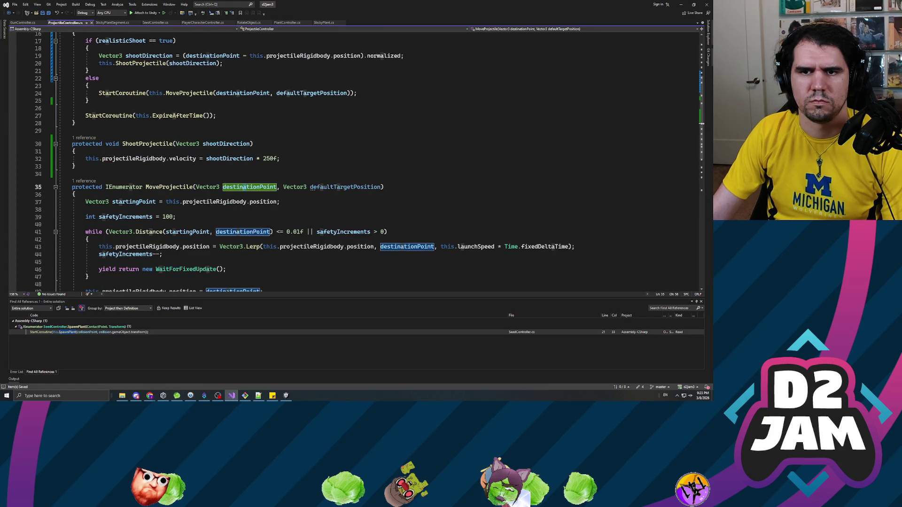
left_click(76, 194)
scroll(354, 162, "down", 3)
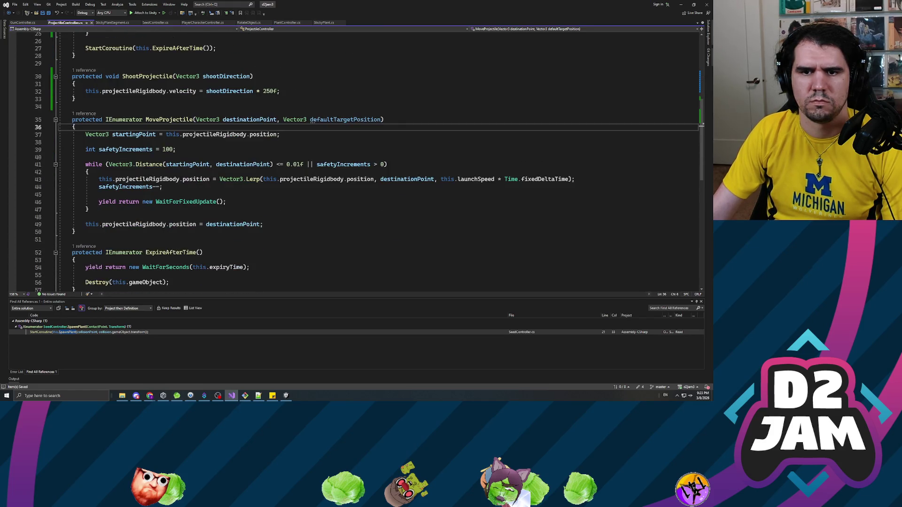
left_click(85, 217)
left_click(264, 224)
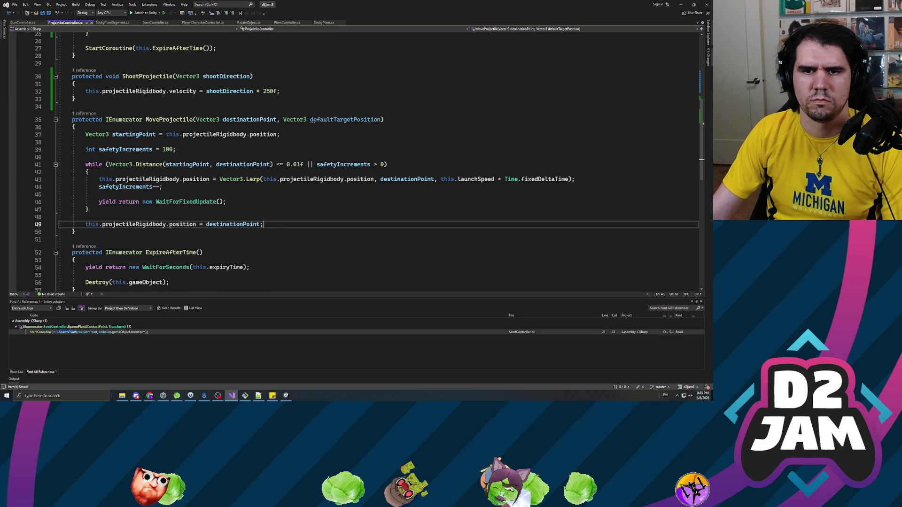
key("Return")
key("Return")
type("if (c")
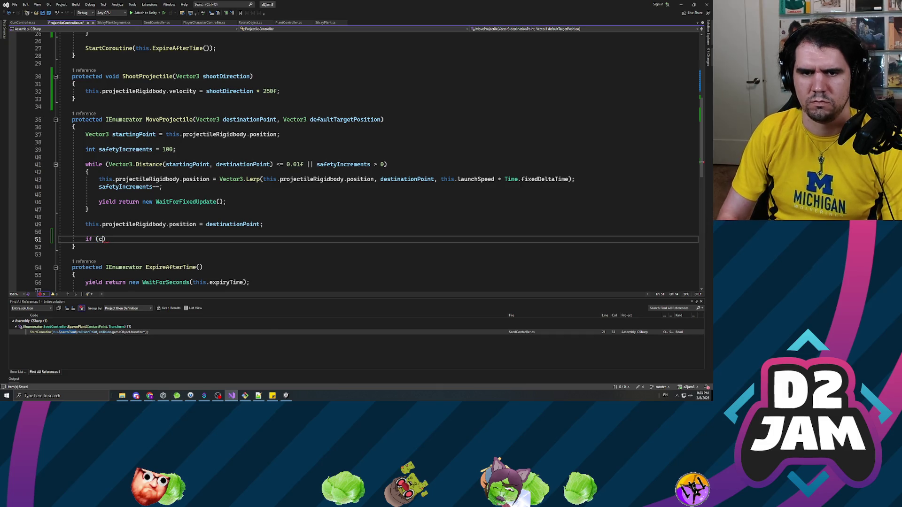
type("ollisionFound")
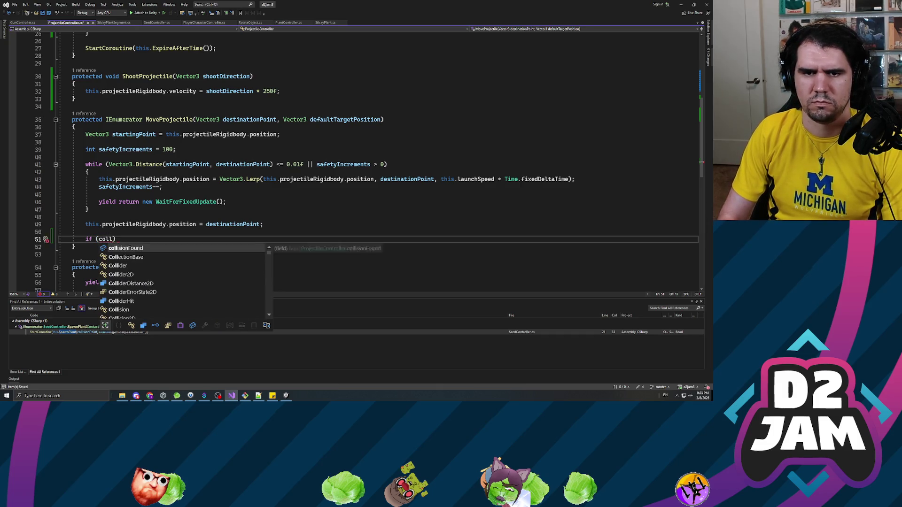
type(" == false")
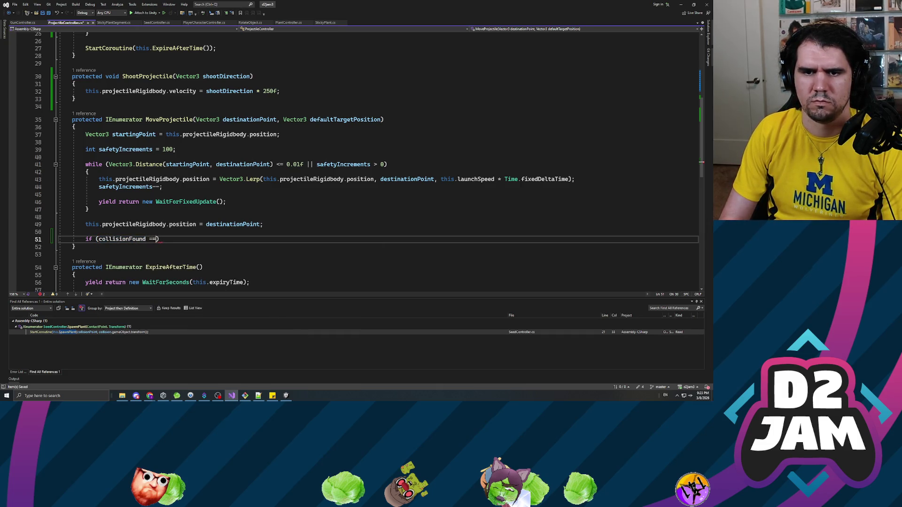
key("Escape")
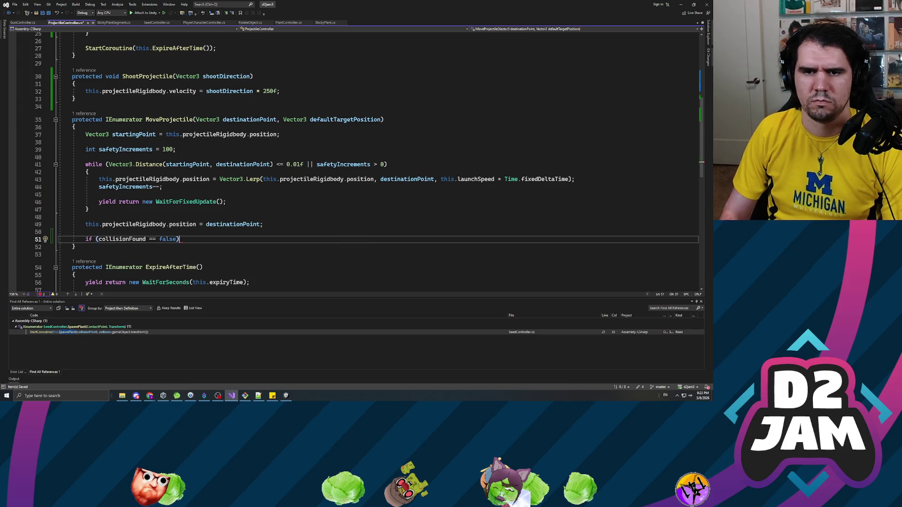
key("Return")
key("Return")
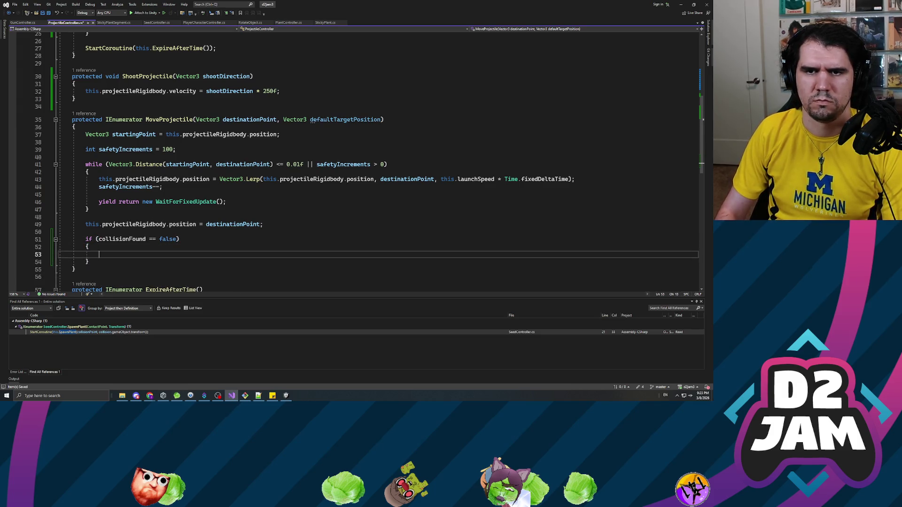
Inside the if block, call this.ShootProjectile(destinationPoint - startingPoint);
scroll(352, 160, "up", 6)
scroll(352, 160, "down", 3)
scroll(368, 162, "down", 5)
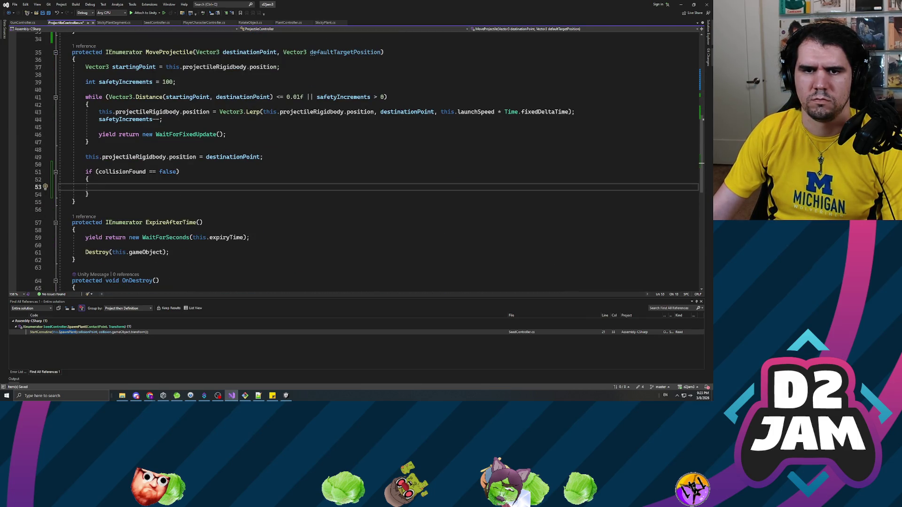
type("this.ShootProjectile()")
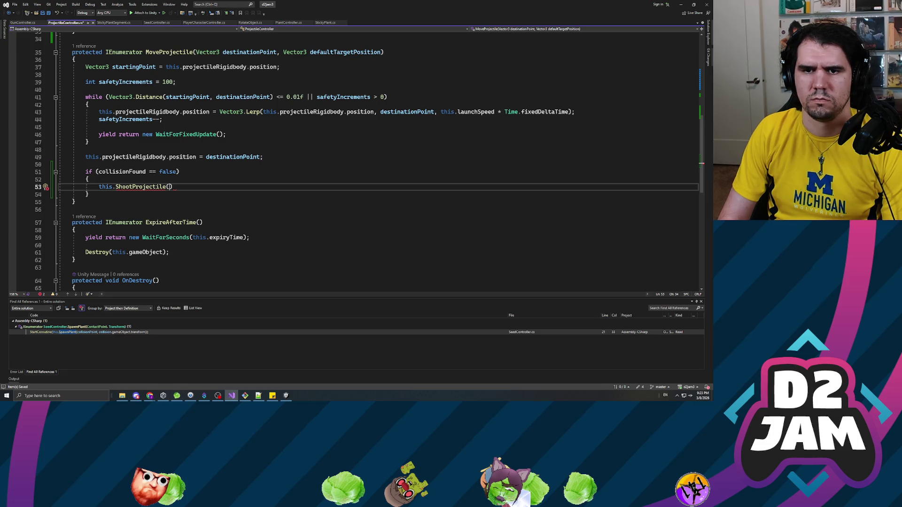
key("BackSpace")
key("BackSpace")
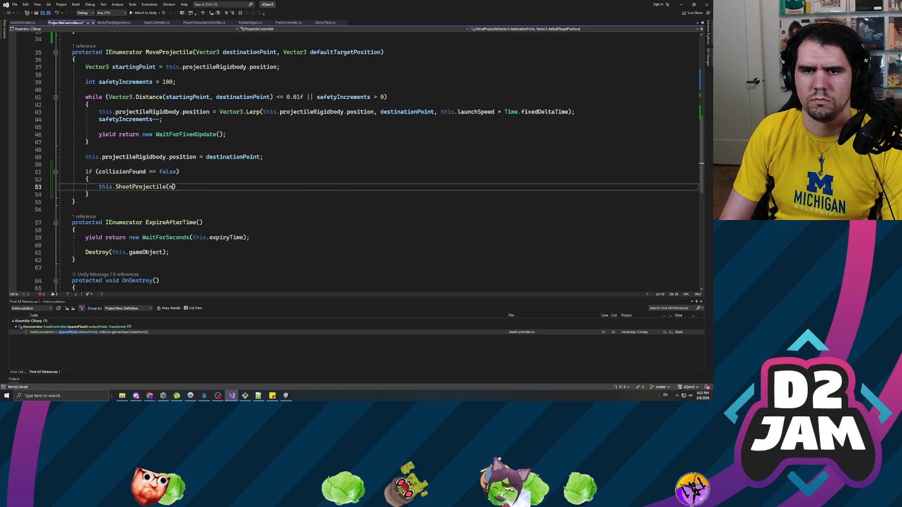
key("BackSpace")
type("destinationPoint.")
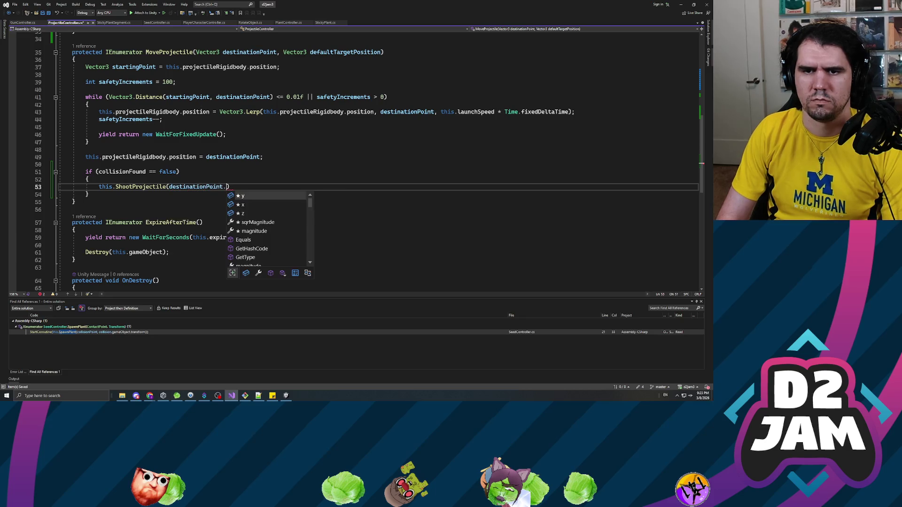
key("BackSpace")
type("- startingPoint)")
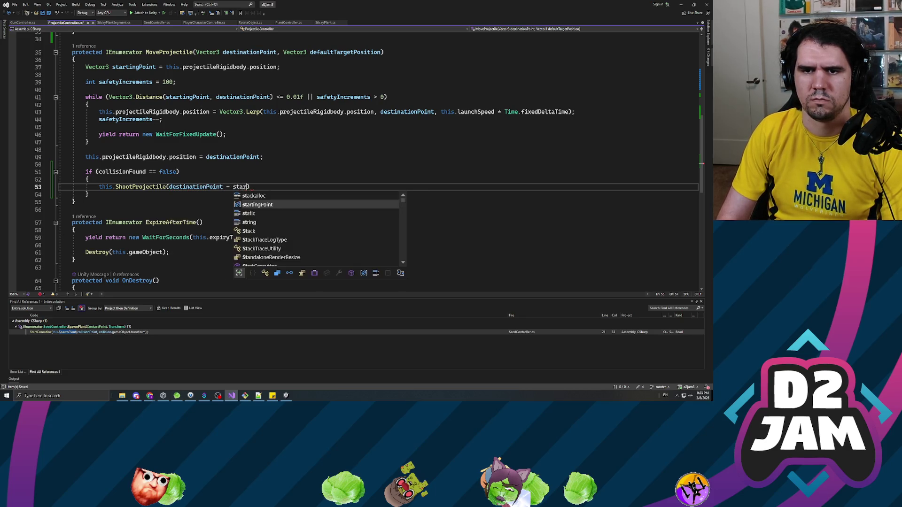
type(";")
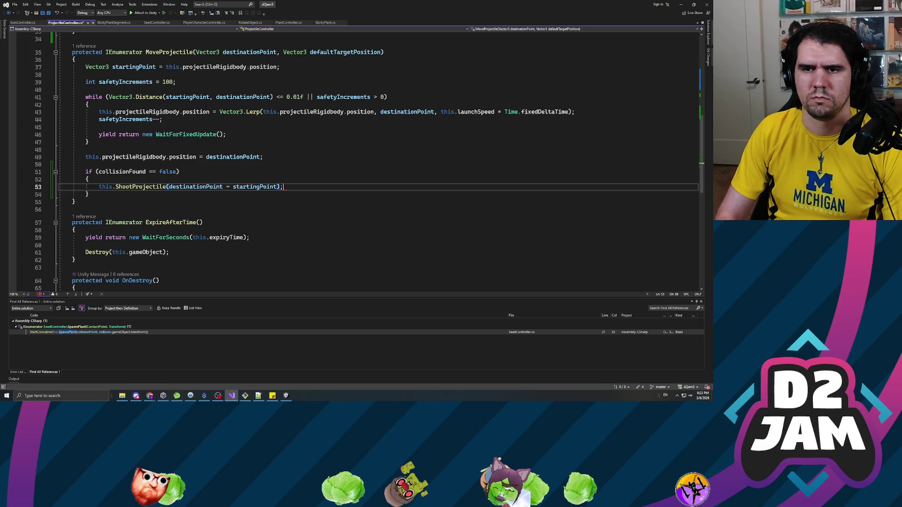
Review the projectileRigidbody, safetyIncrements and fixedDeltaTime usages in the loop, then return to Unity
scroll(357, 155, "up", 1)
scroll(357, 155, "up", 2)
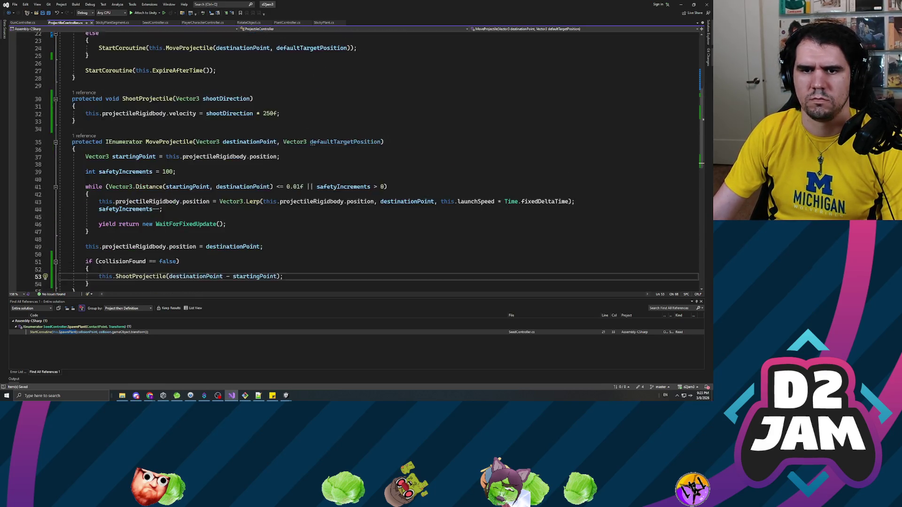
left_click(133, 224)
left_click(262, 164)
left_click(139, 149)
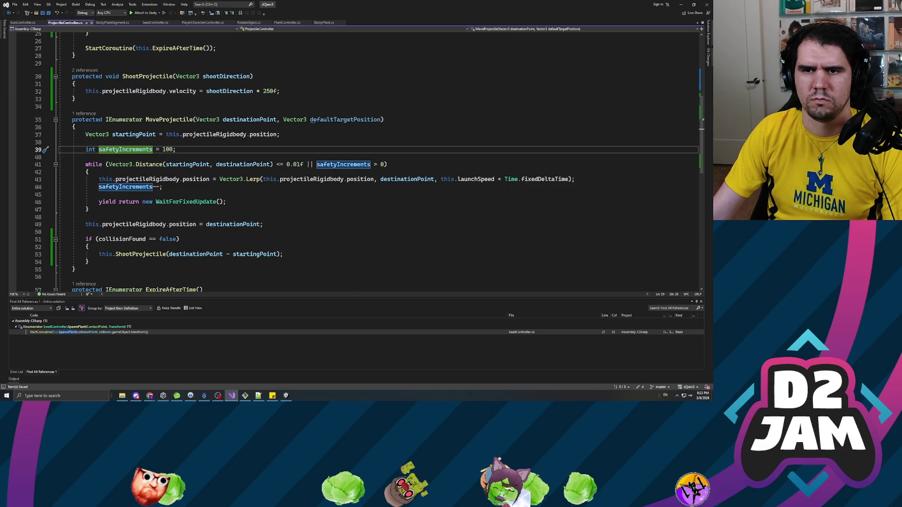
left_click(312, 164)
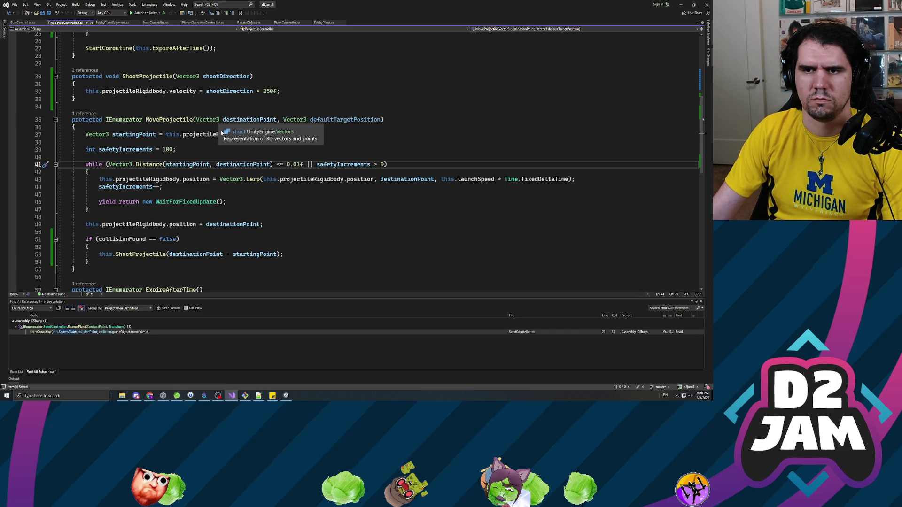
left_click(176, 150)
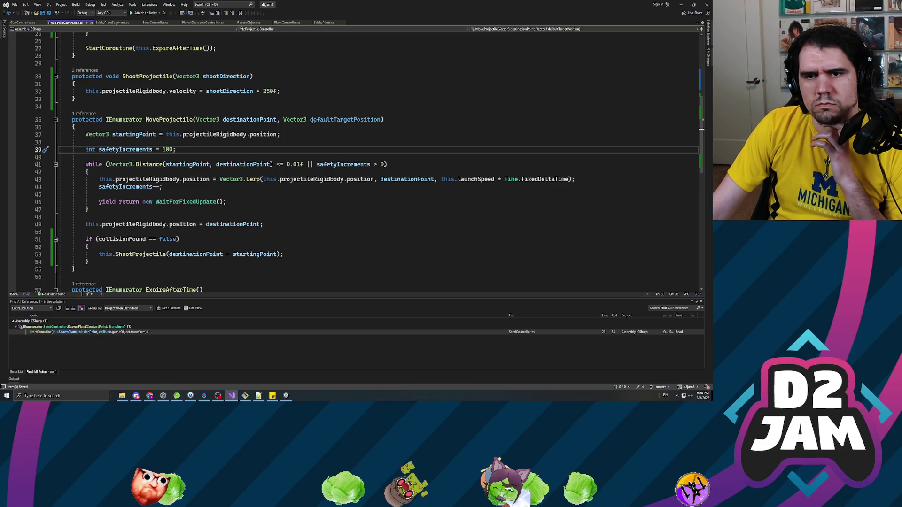
key("shift+Left")
left_click(86, 232)
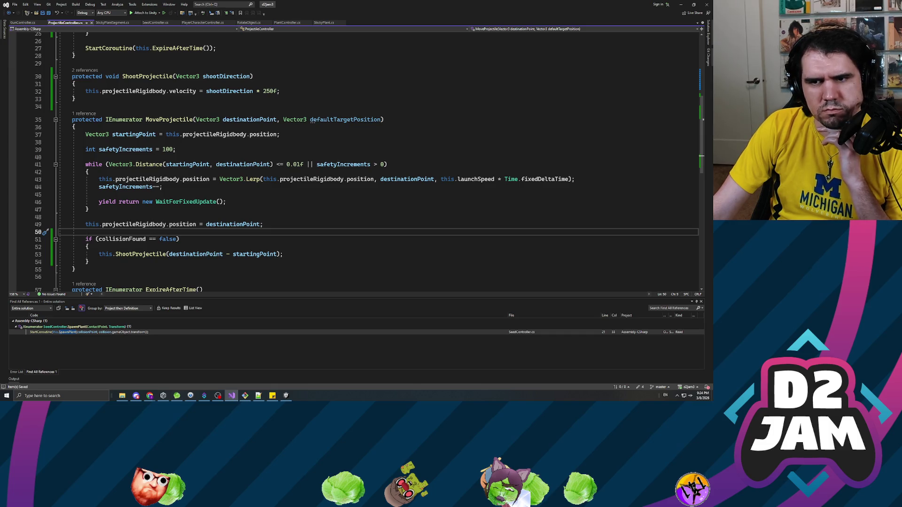
double_click(531, 179)
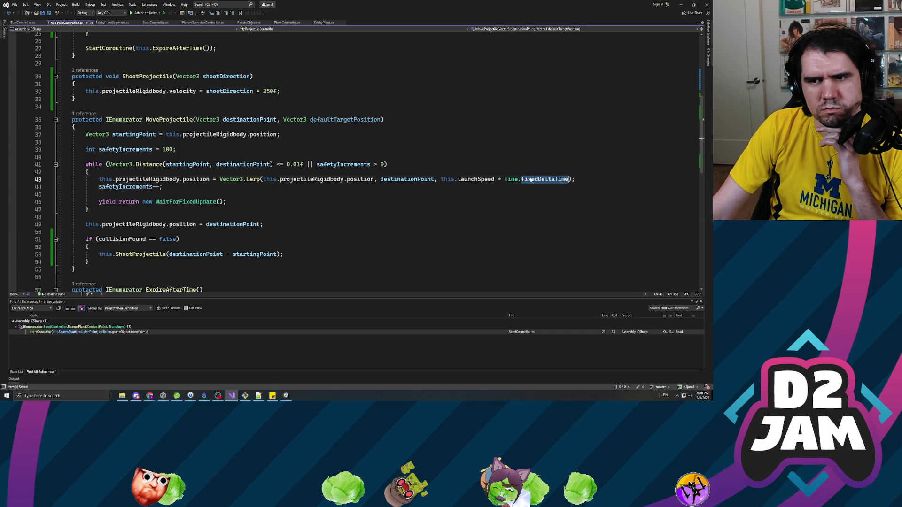
left_click(342, 164)
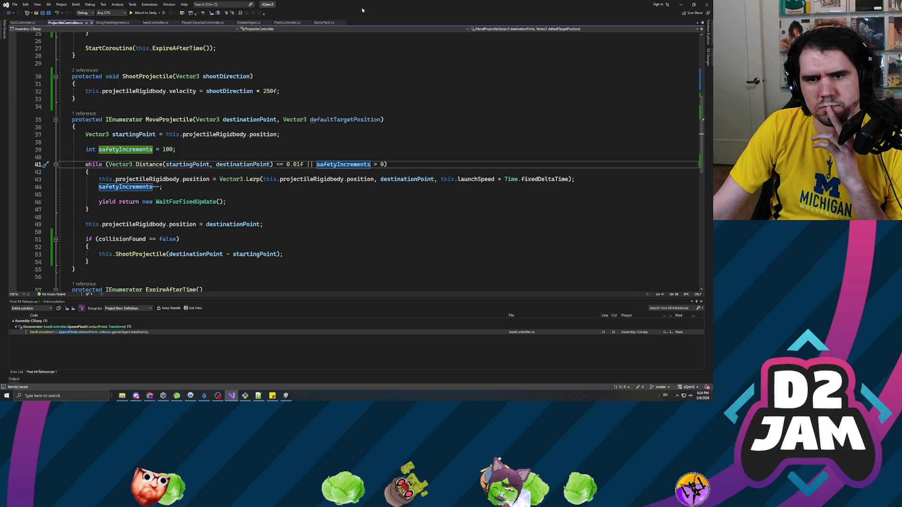
key("alt+Tab")
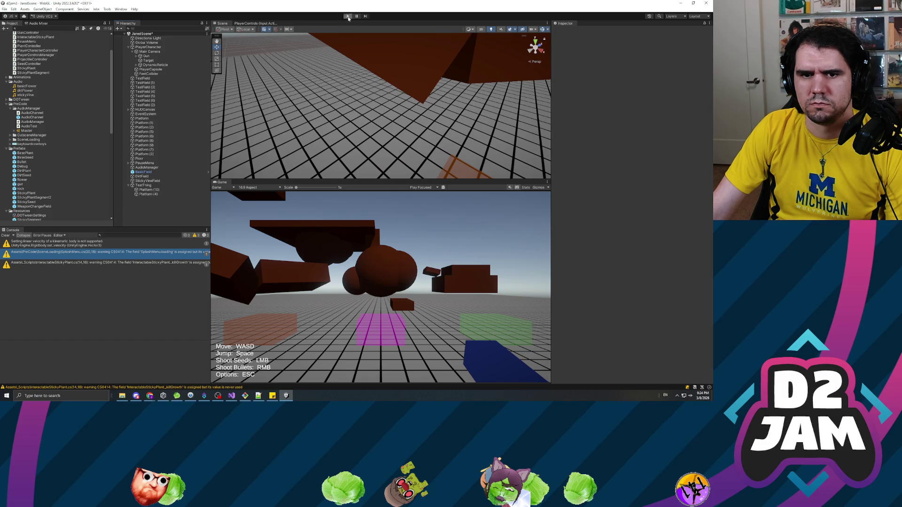
Playtest twice, firing a bullet and seeds at the platforms, then stop play mode
left_click(348, 17)
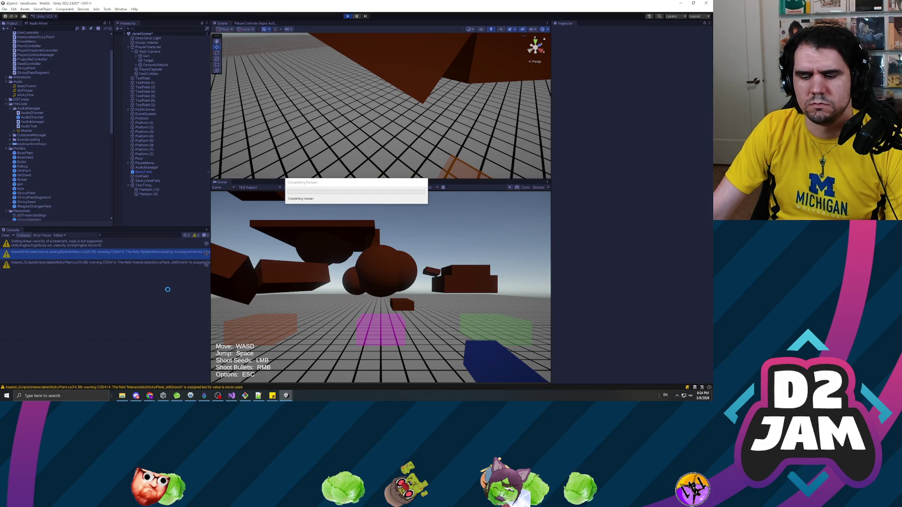
right_click(368, 275)
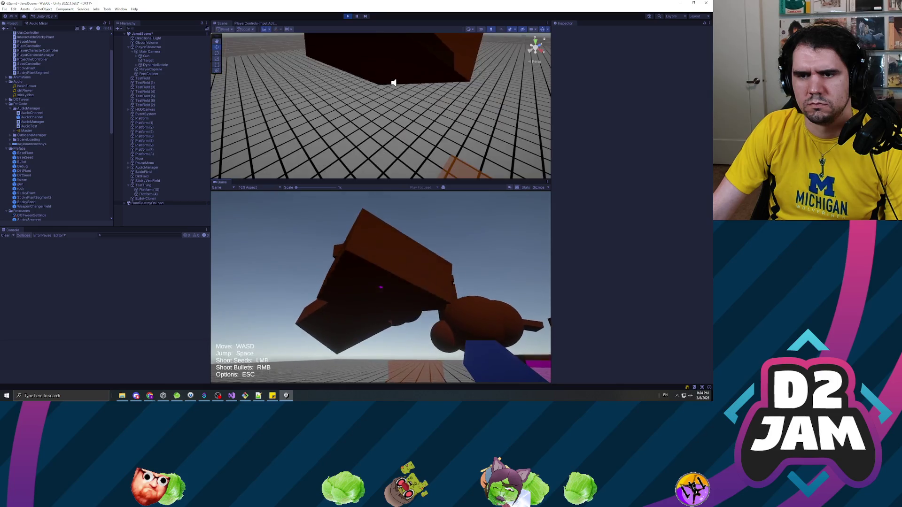
left_click(381, 287)
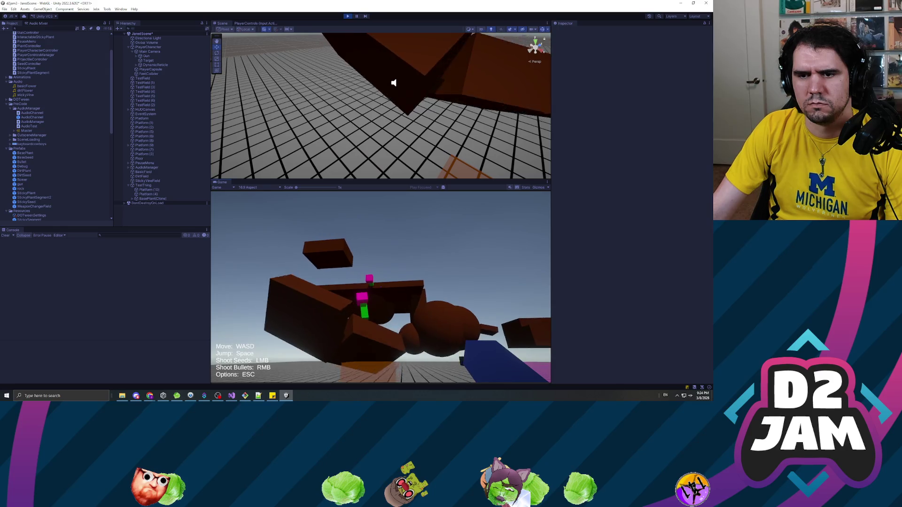
key("Escape")
key("ctrl+p")
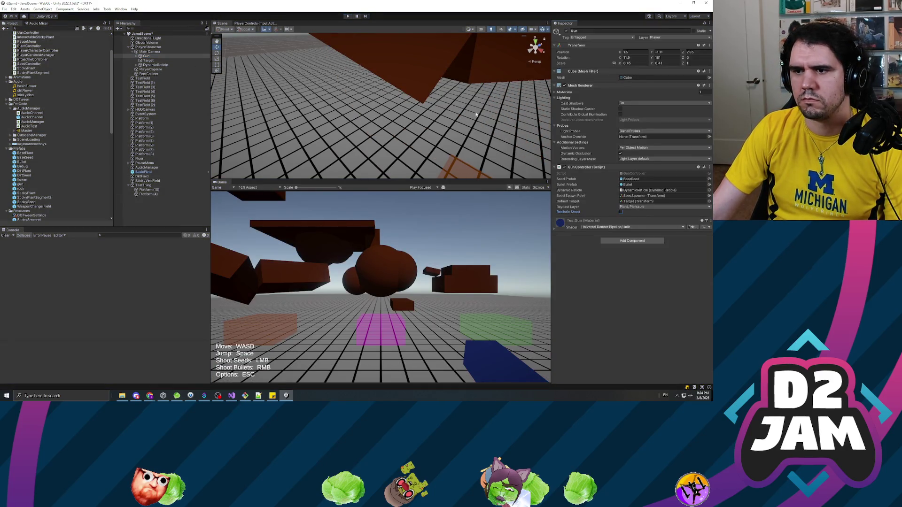
left_click(348, 16)
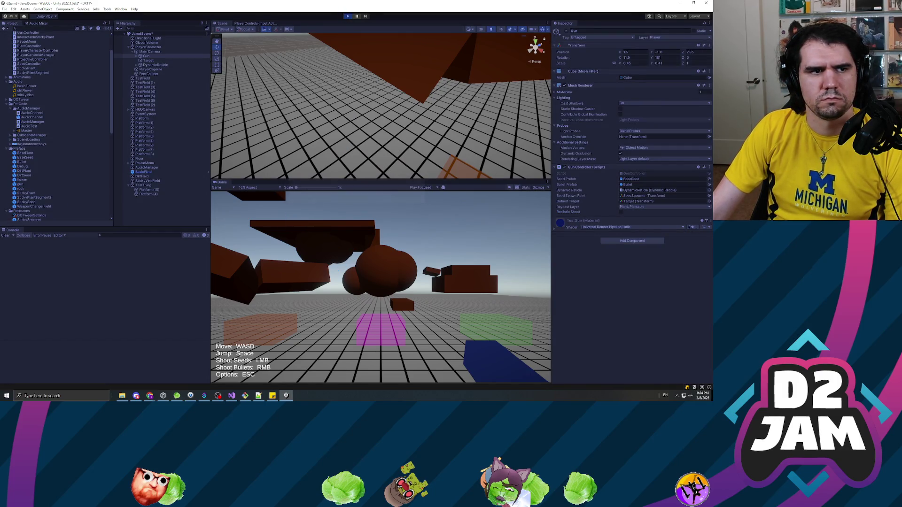
left_click(322, 295)
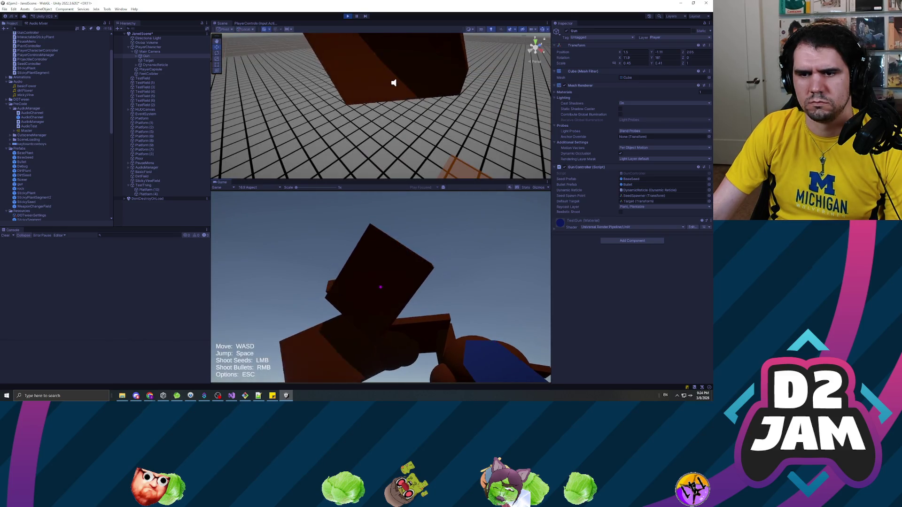
left_click(381, 287)
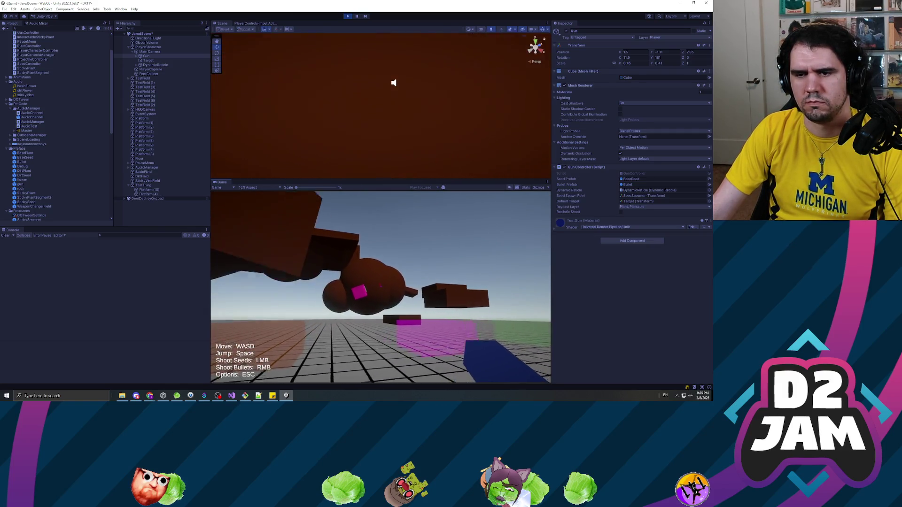
key("Escape")
left_click(347, 16)
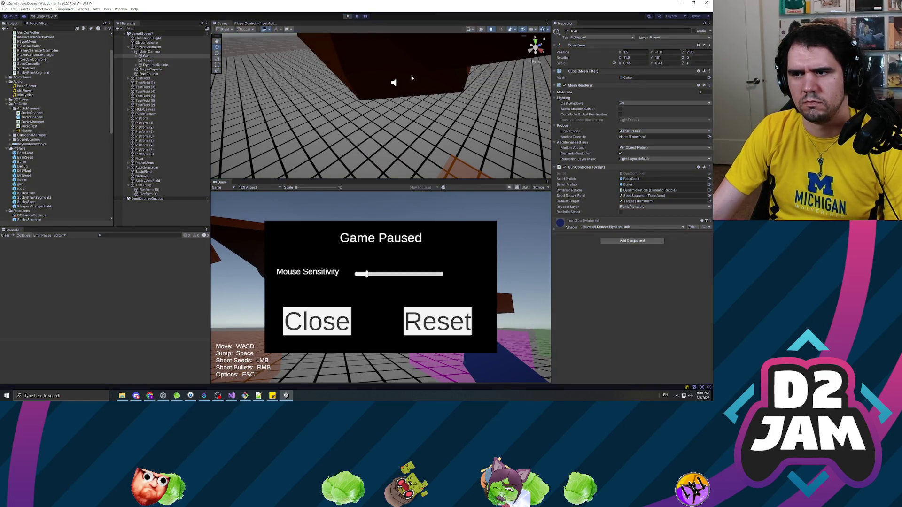
Enable Realistic Shoot on the Gun Controller and playtest by firing three seeds at the platform
left_click(620, 211)
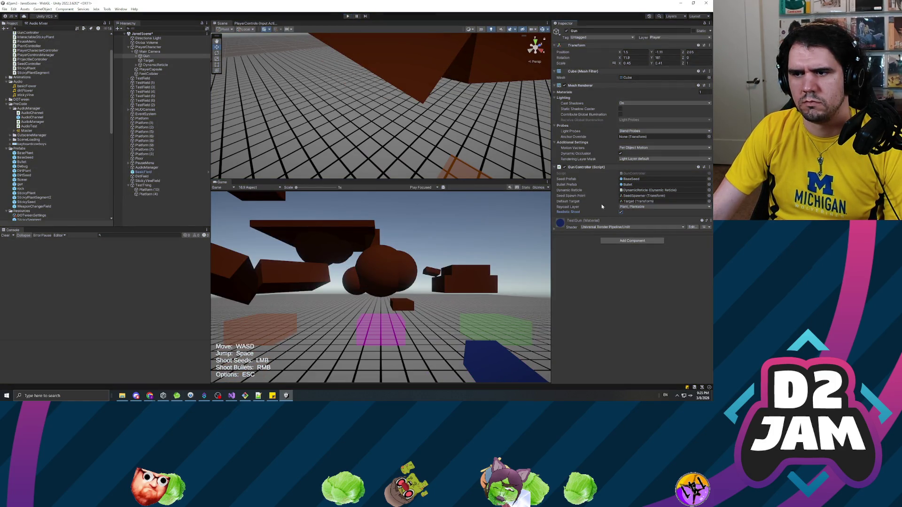
left_click(347, 17)
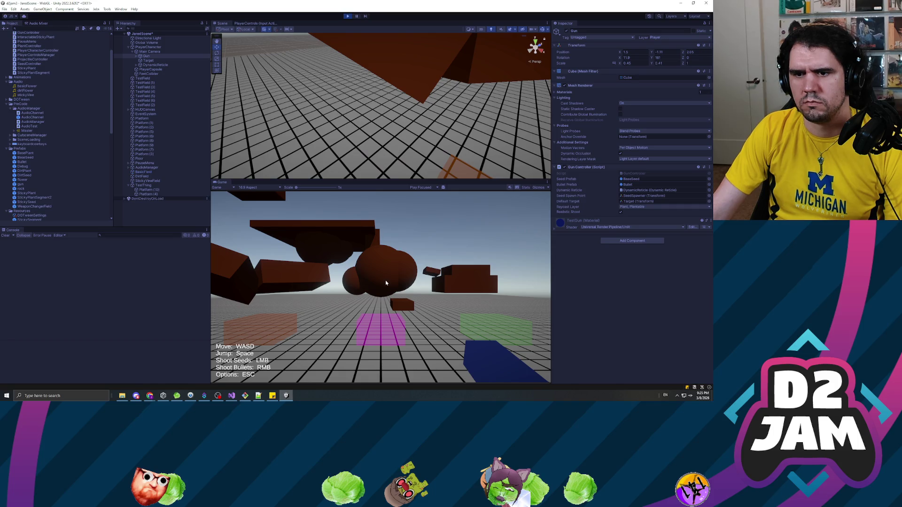
left_click(437, 274)
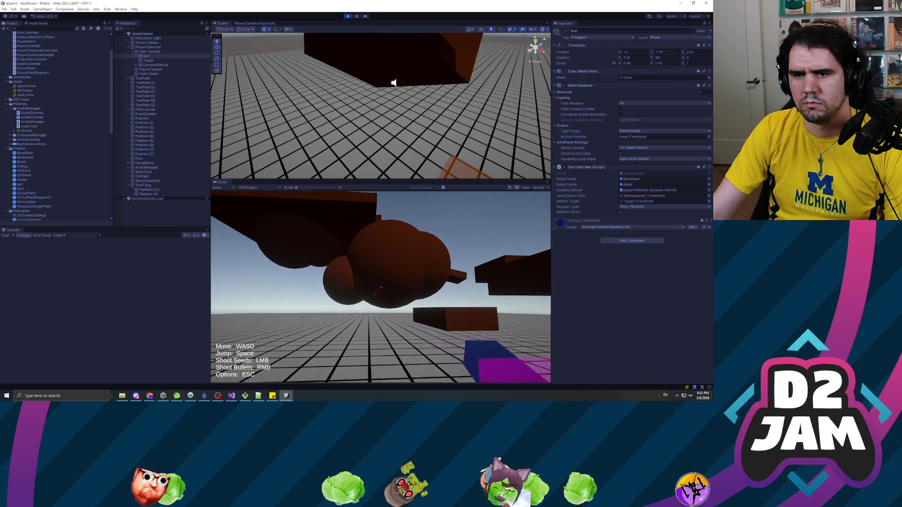
left_click(381, 286)
left_click(381, 287)
left_click(381, 287)
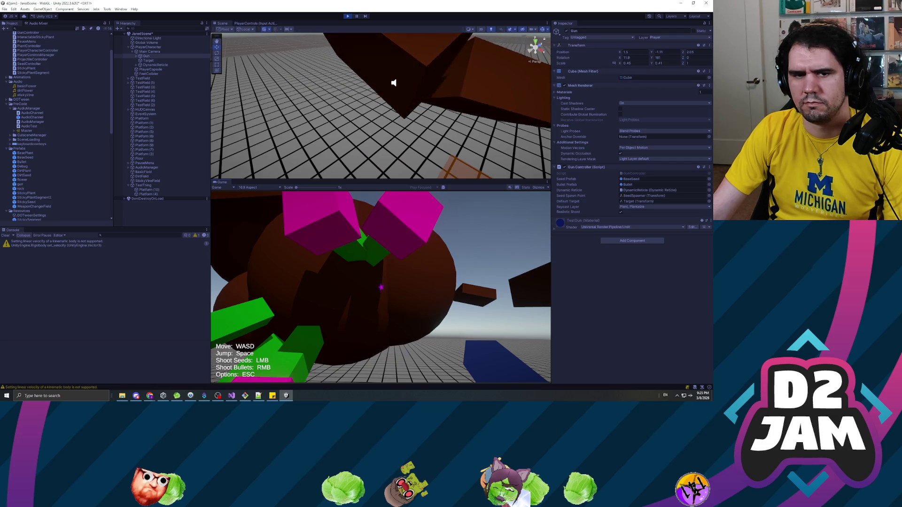
key("Escape")
left_click(349, 16)
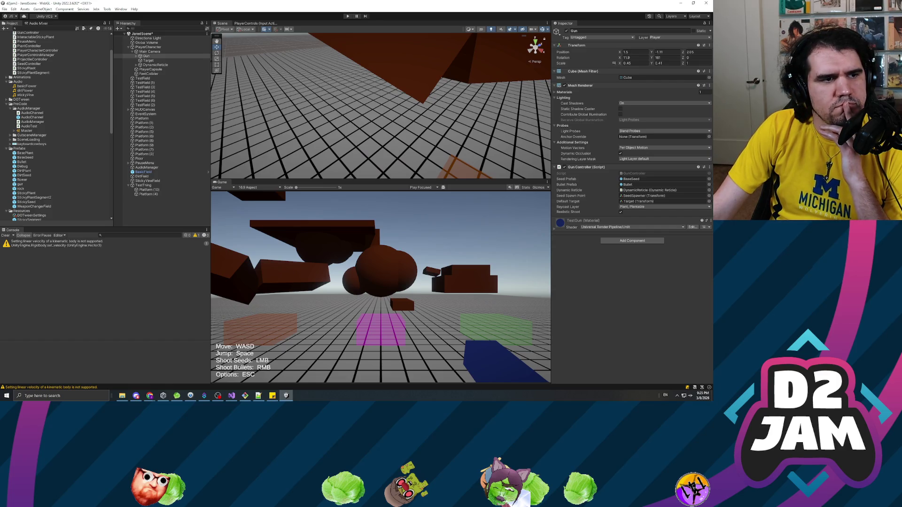
Switch from the Unity editor over to Visual Studio
key("alt+Tab")
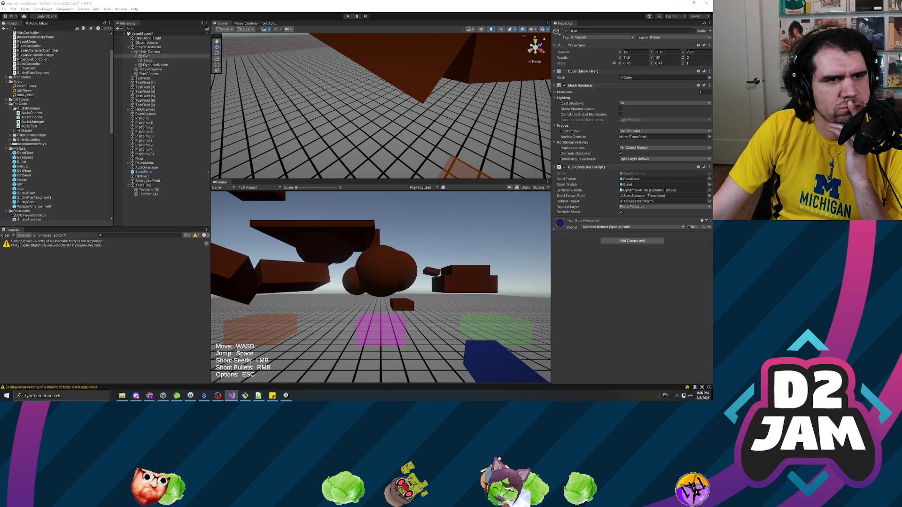
Change the shot speed multiplier from 250f to 150.0f and save ProjectileController.cs
key("alt+Tab")
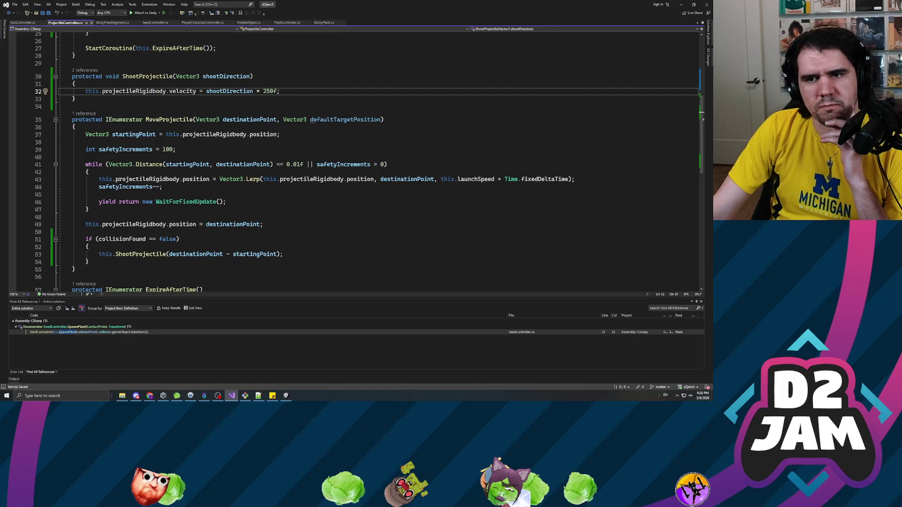
double_click(270, 91)
type("100")
key("BackSpace")
key("BackSpace")
type("50.")
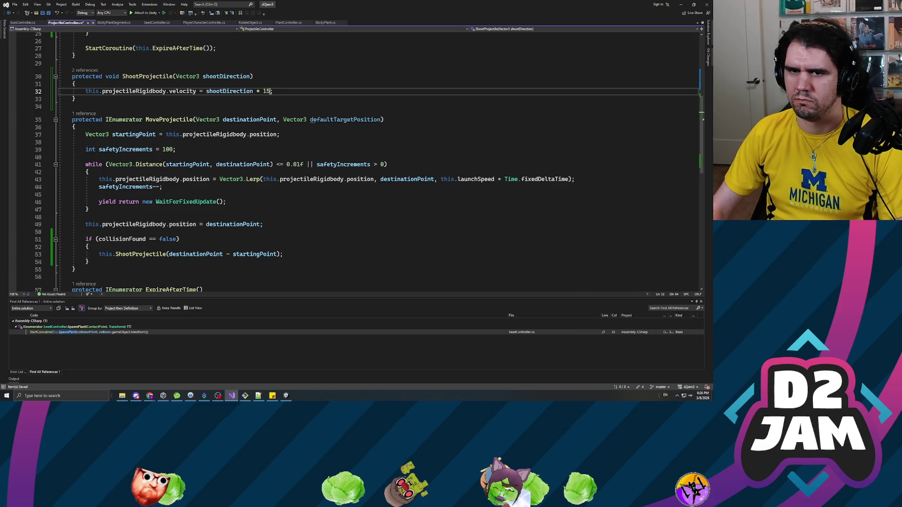
type("0f")
key("ctrl+s")
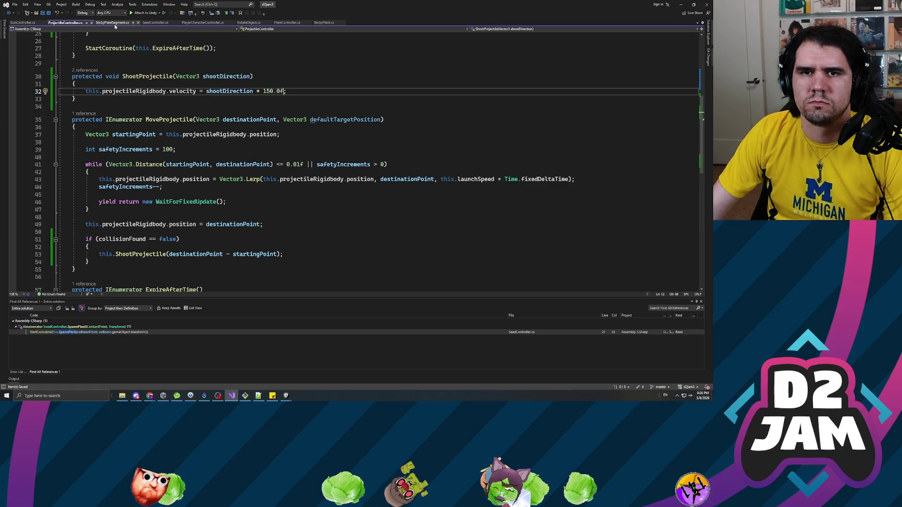
Look over StickyPlantSegment.cs and PlantController's AttachToParent parent assignment, then return to Unity
left_click(113, 22)
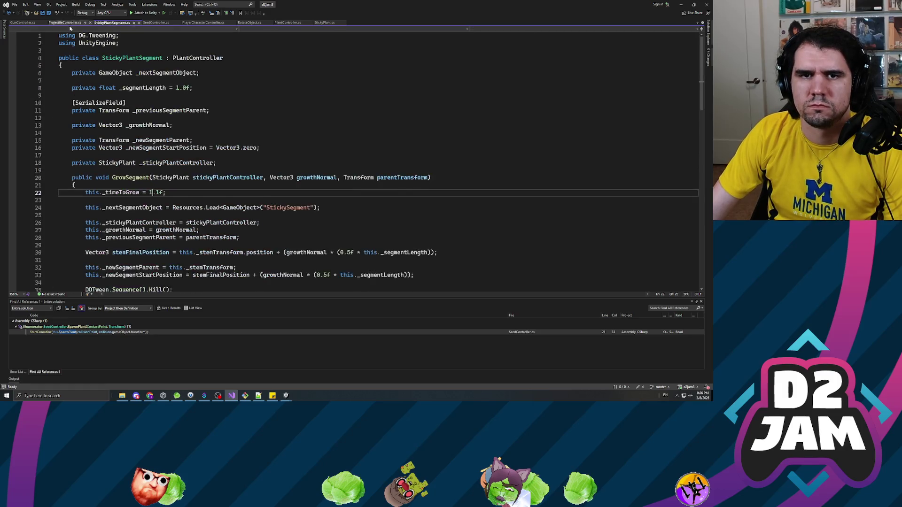
left_click(286, 22)
scroll(163, 186, "down", 2)
left_click(162, 187)
scroll(357, 162, "up", 4)
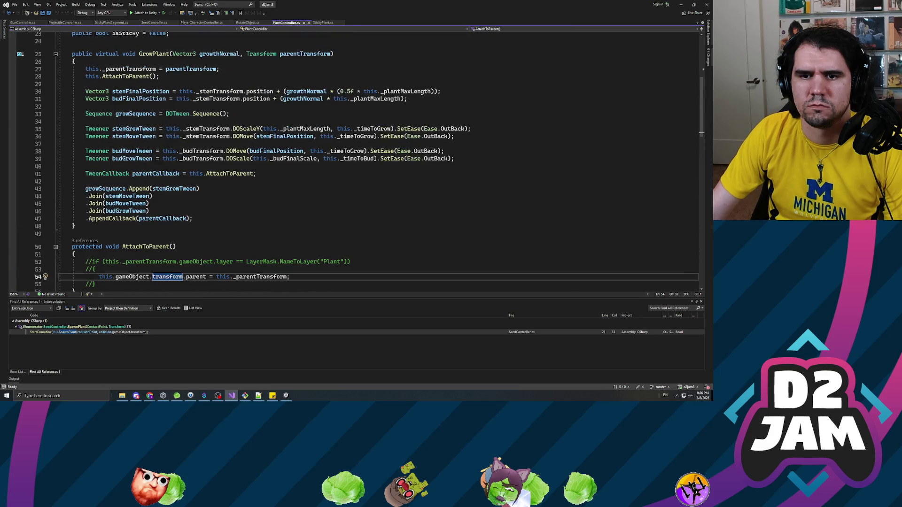
scroll(357, 162, "up", 7)
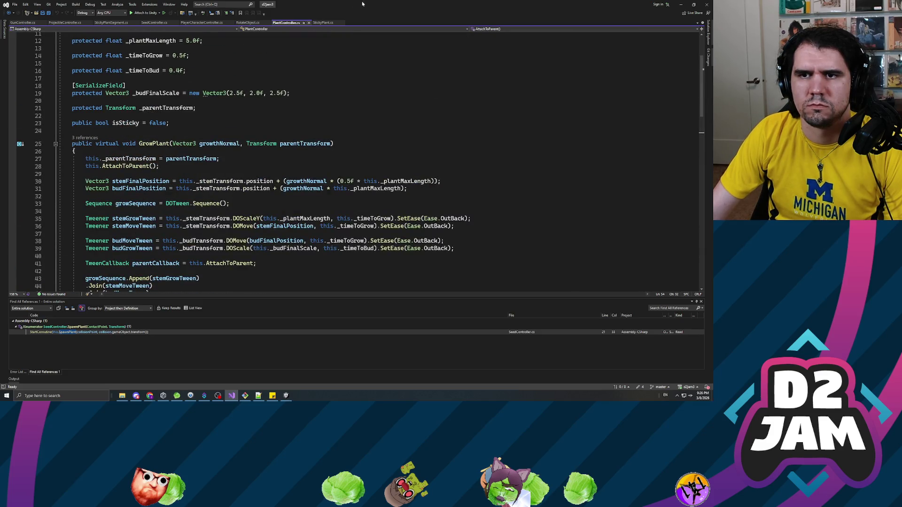
key("alt+Tab")
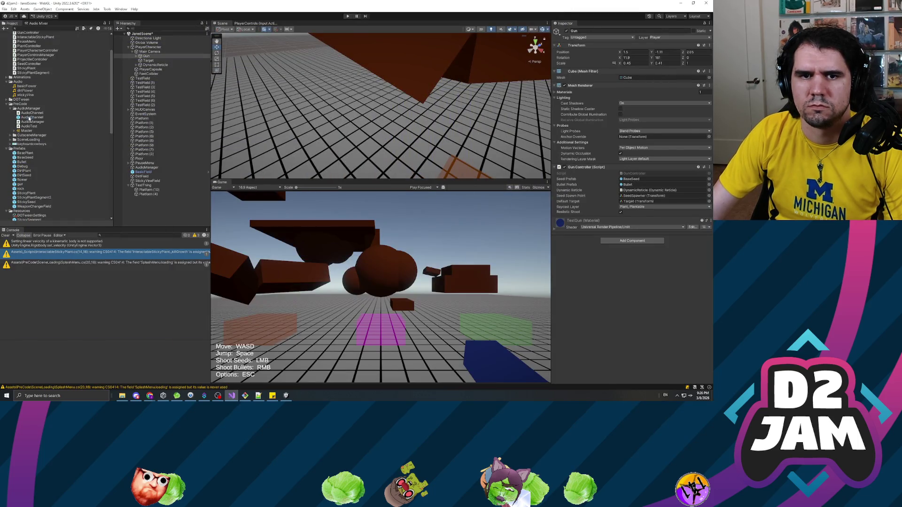
Select Platform (10) and click Zero on its Parent Constraint so Is Active is on
left_click(32, 117)
left_click(27, 131)
left_click(149, 190)
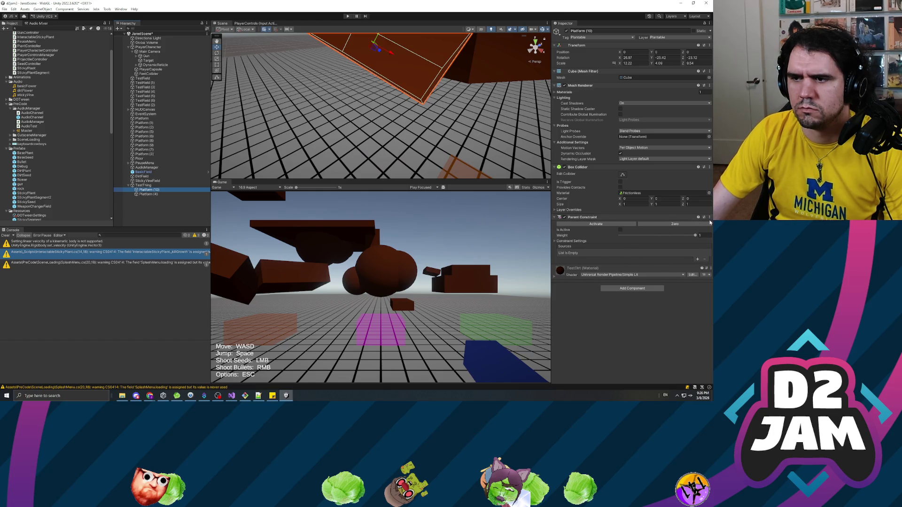
left_click(672, 223)
left_click(672, 223)
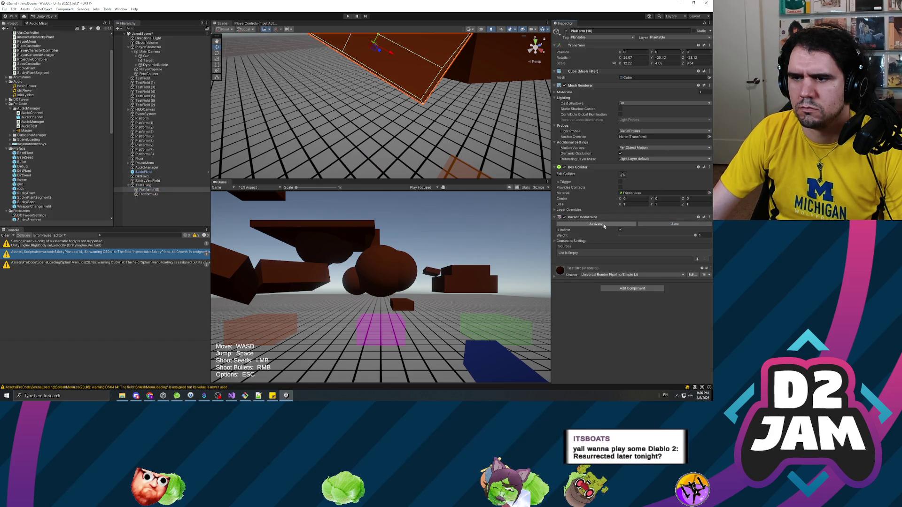
key("alt+Tab")
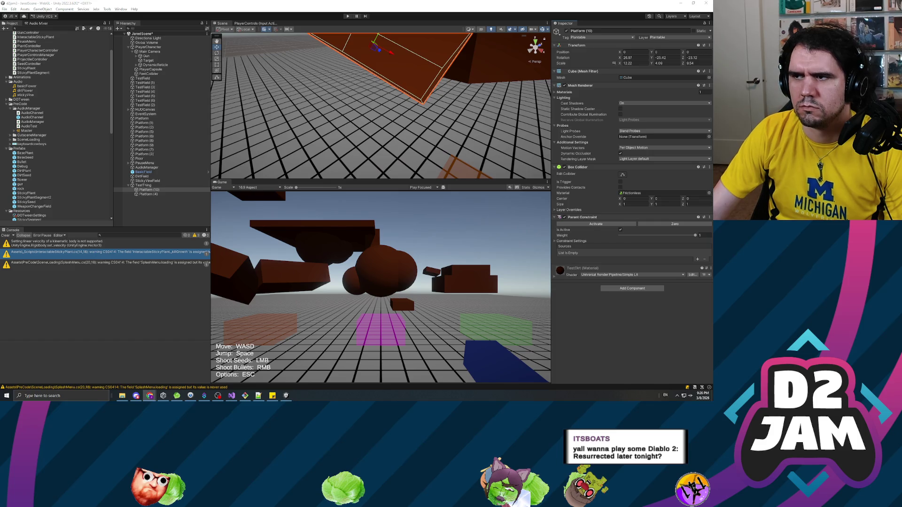
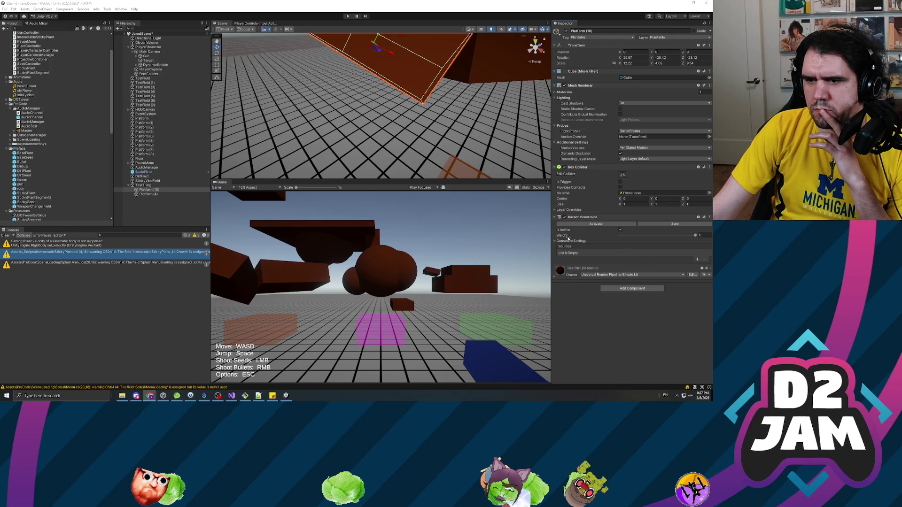
Activate Platform (10)'s Parent Constraint, then drag Platform (10) and Platform (4) above TestThing in the Hierarchy
left_click(619, 225)
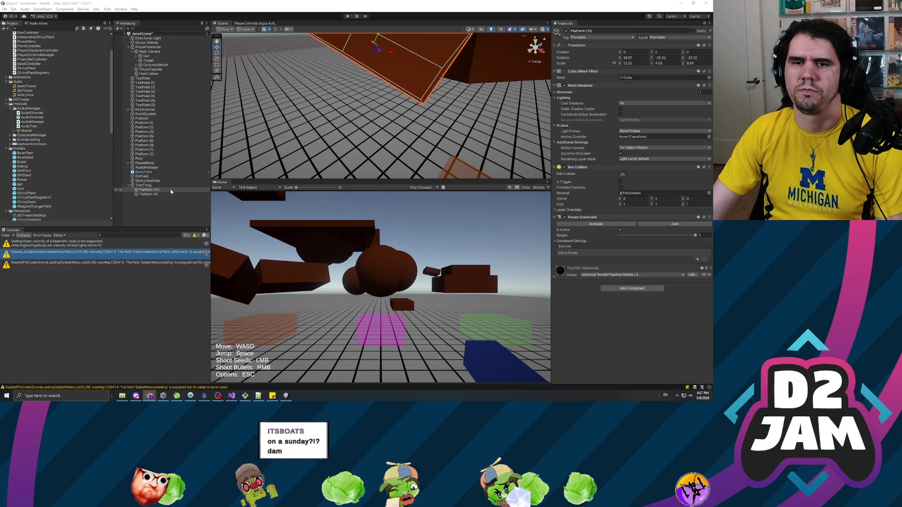
left_click(148, 190)
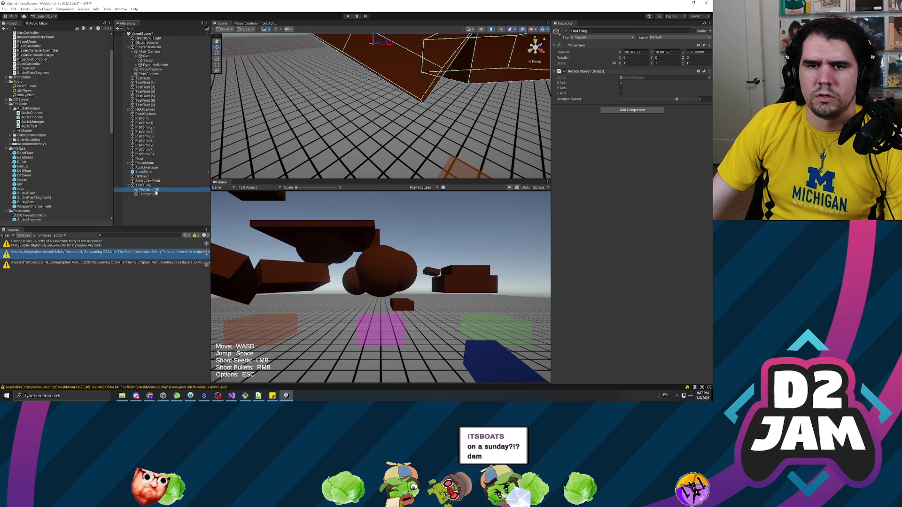
left_click(148, 194)
left_click(149, 190)
left_click(154, 195, "shift")
left_click_drag(154, 194, 143, 183)
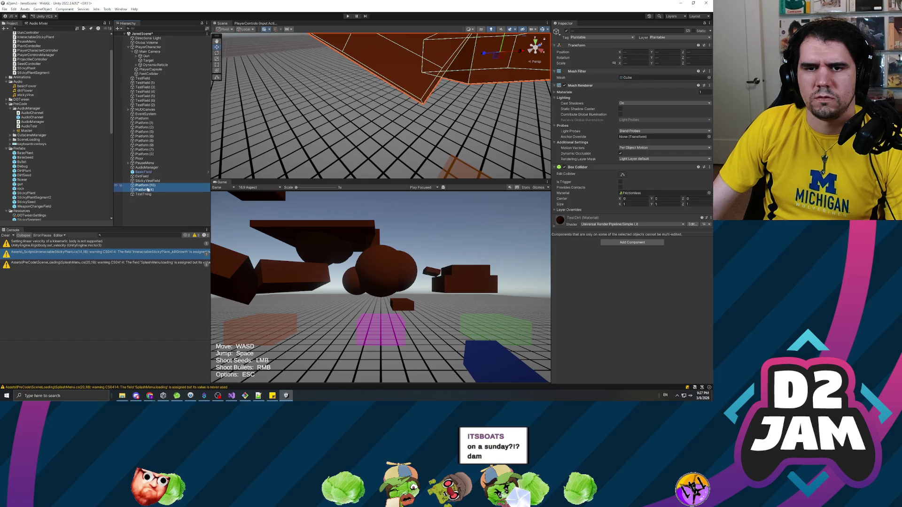
Check TestThing and Platform (4) in the Hierarchy to review their components
left_click(143, 195)
left_click(141, 190)
left_click(149, 194)
left_click(151, 190)
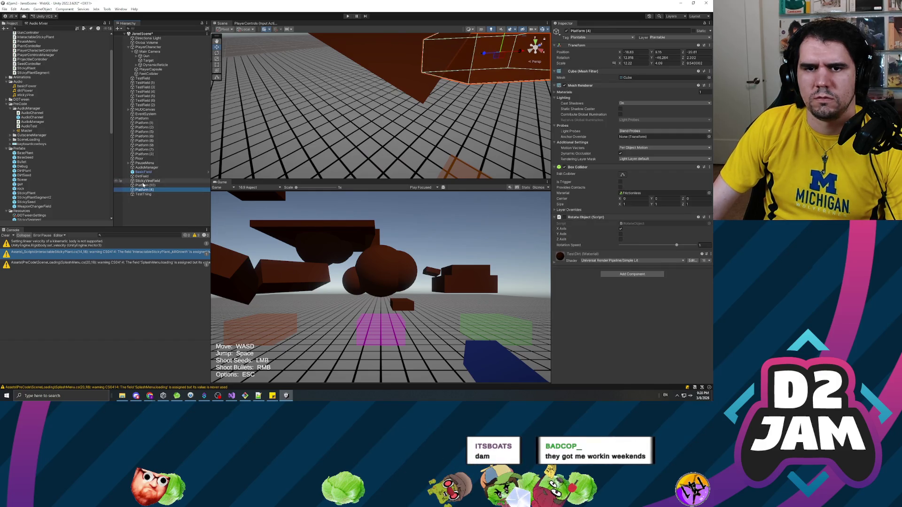
left_click(143, 195)
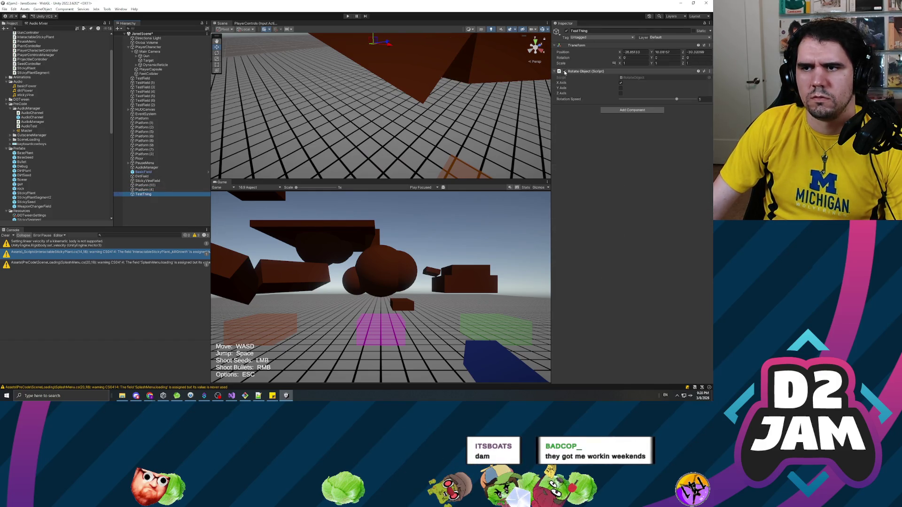
Add a Parent Constraint component to the BasePlant prefab root and open PlantController.cs in Visual Studio
double_click(25, 153)
left_click(144, 46)
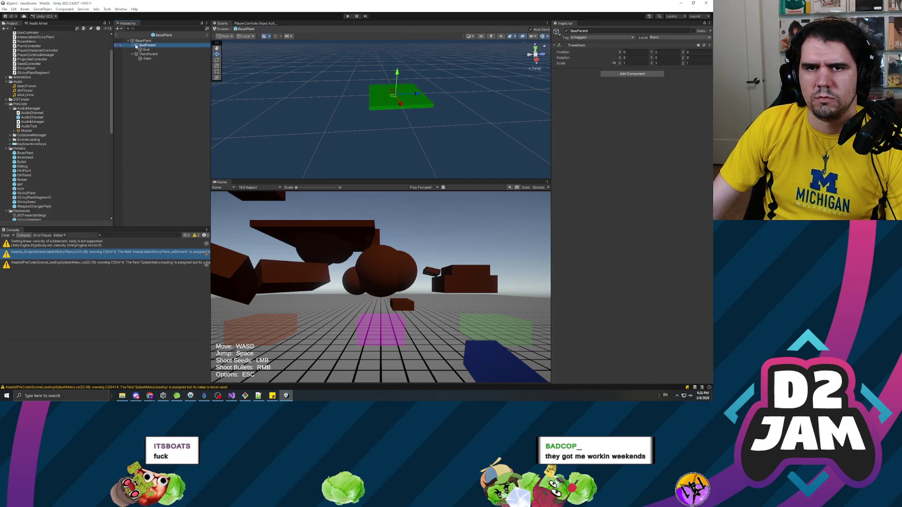
left_click(142, 41)
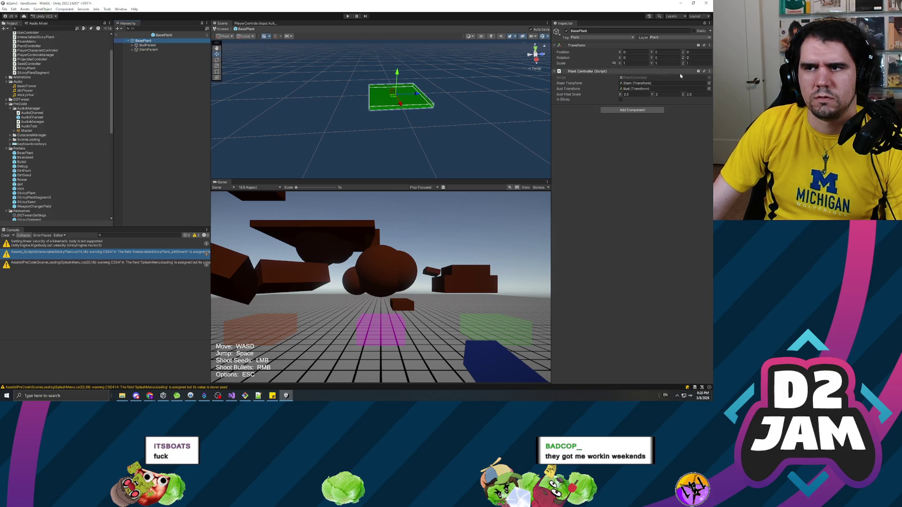
key("ctrl+z")
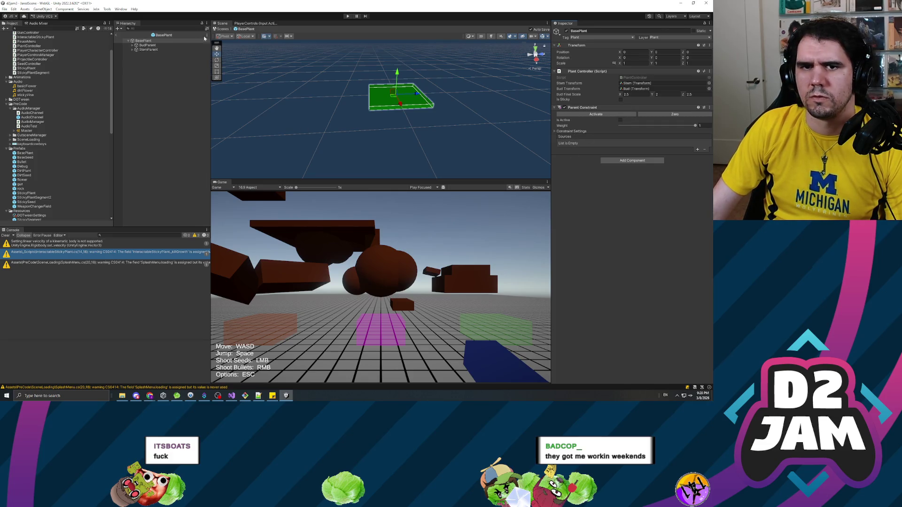
double_click(641, 79)
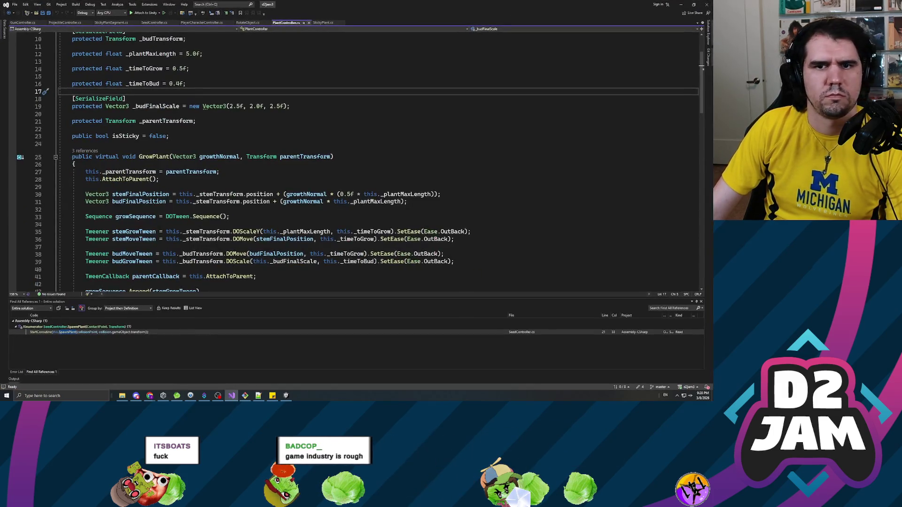
left_click(72, 144)
Add '[SerializeField] protected ParentConstraint parentConstraint;' above _parentTransform and save PlantController.cs
key("Up")
key("Up")
key("Up")
key("Return")
key("Return")
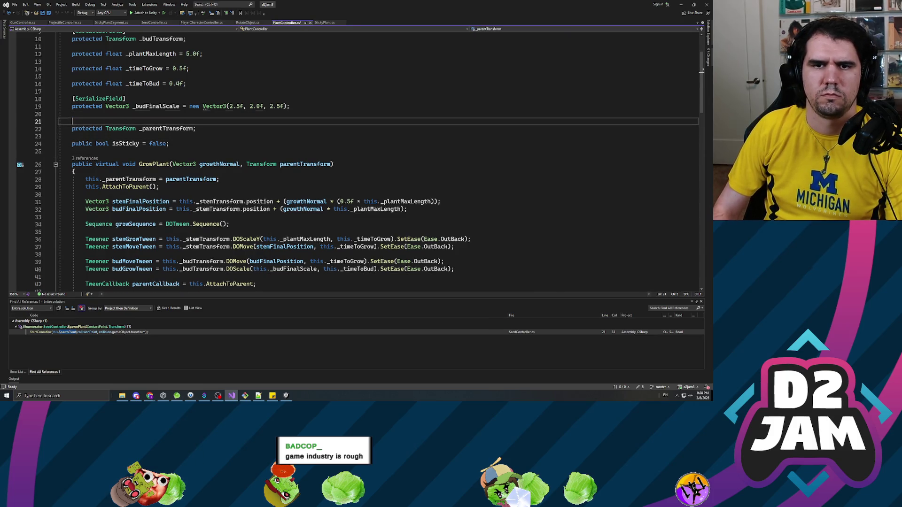
key("Up")
type("[Seri")
key("Tab")
key("End")
key("Return")
type("pro")
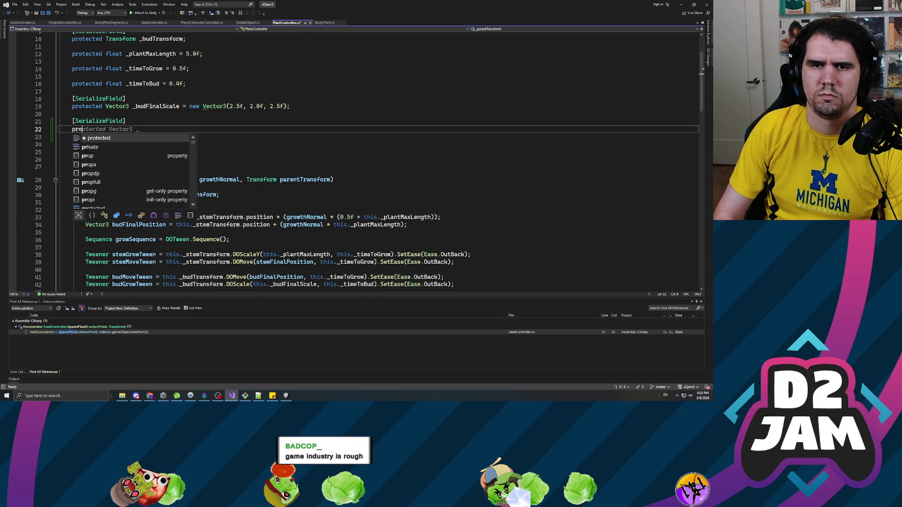
type("tected ParentConst")
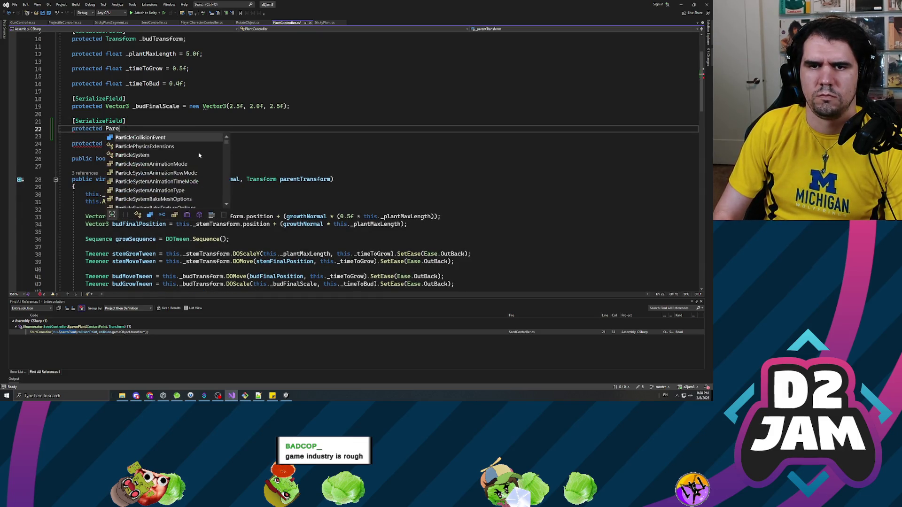
key("Tab")
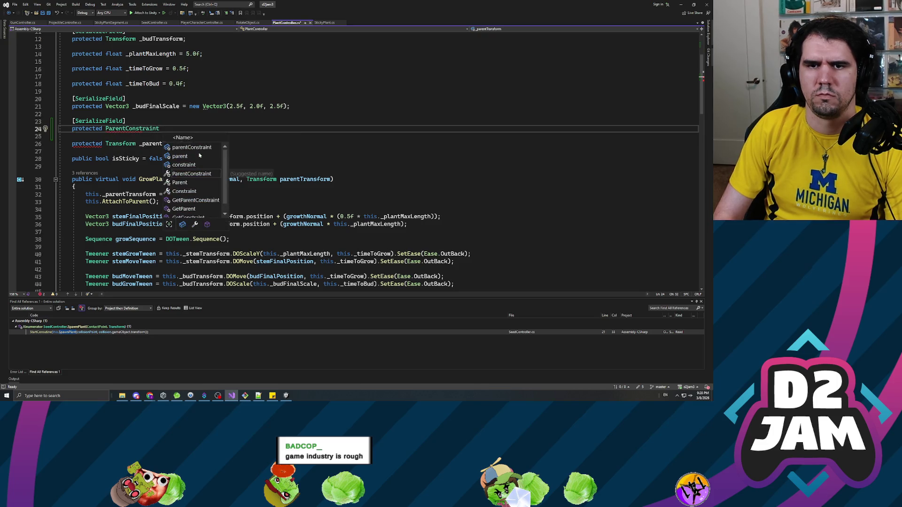
type("parent")
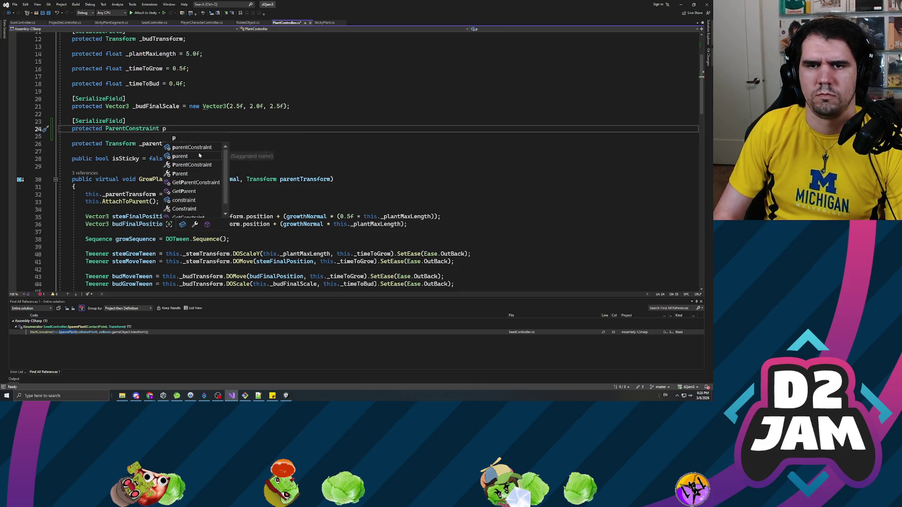
type("Constraint;")
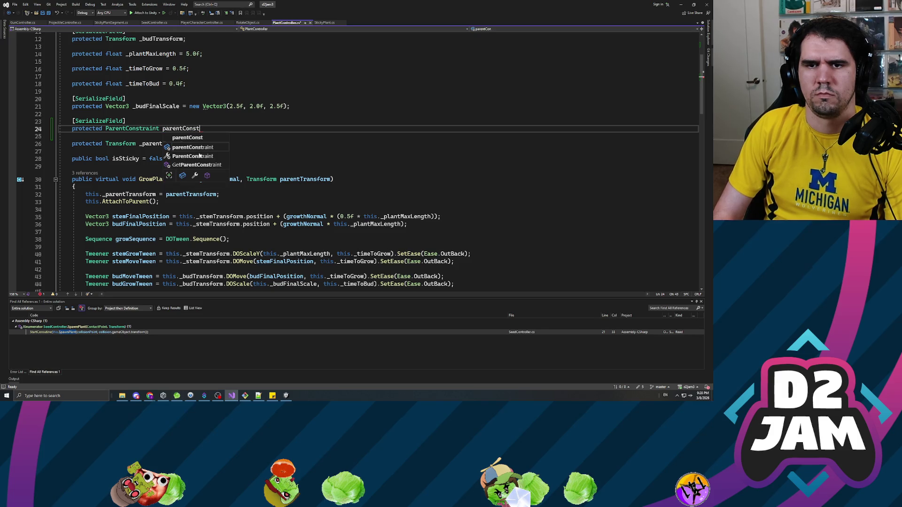
key("ctrl+s")
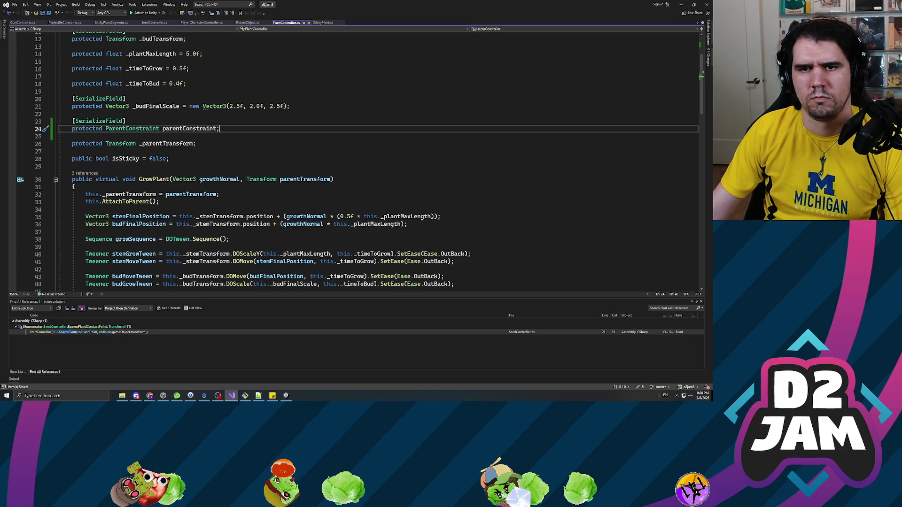
Move into the GrowPlant method body, then switch to the SeedController script
scroll(359, 161, "down", 6)
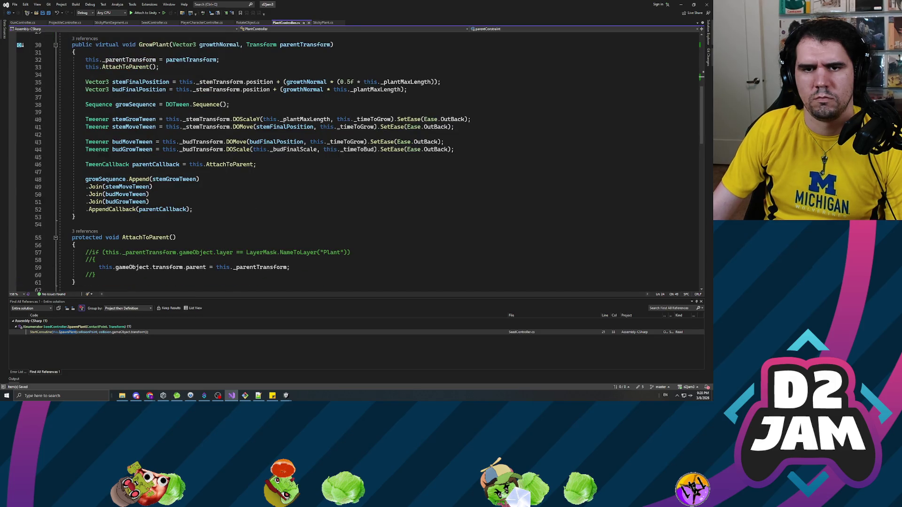
scroll(359, 161, "up", 2)
left_click(85, 119)
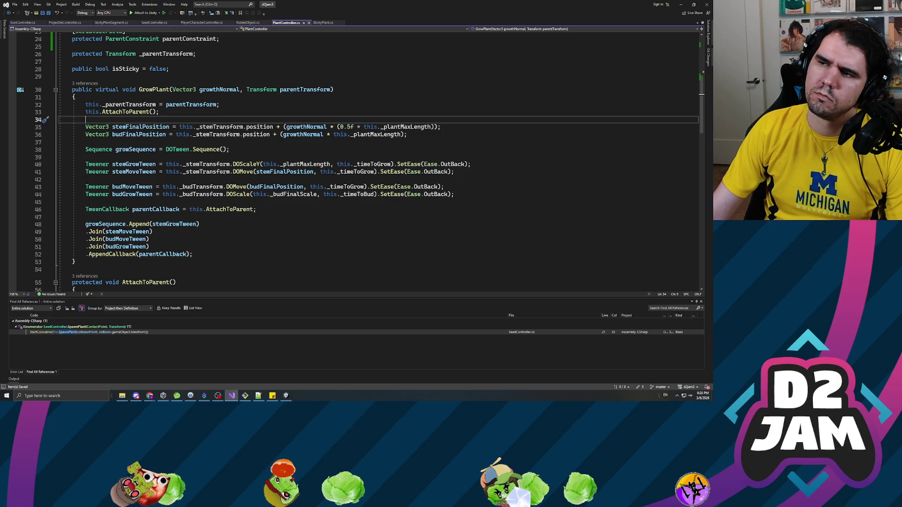
left_click(154, 23)
Open a new line after _timeToSpawnPlant, add a SerializeField attribute, then delete it
scroll(359, 161, "up", 4)
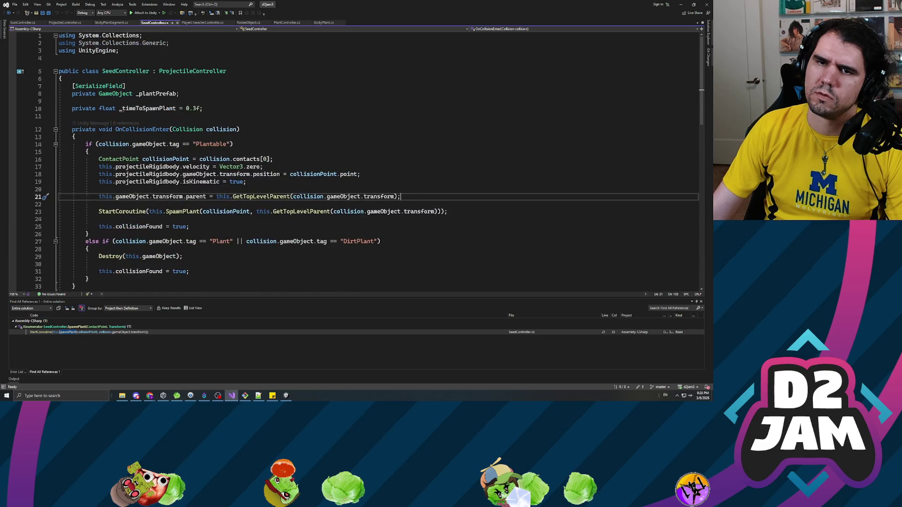
left_click(73, 101)
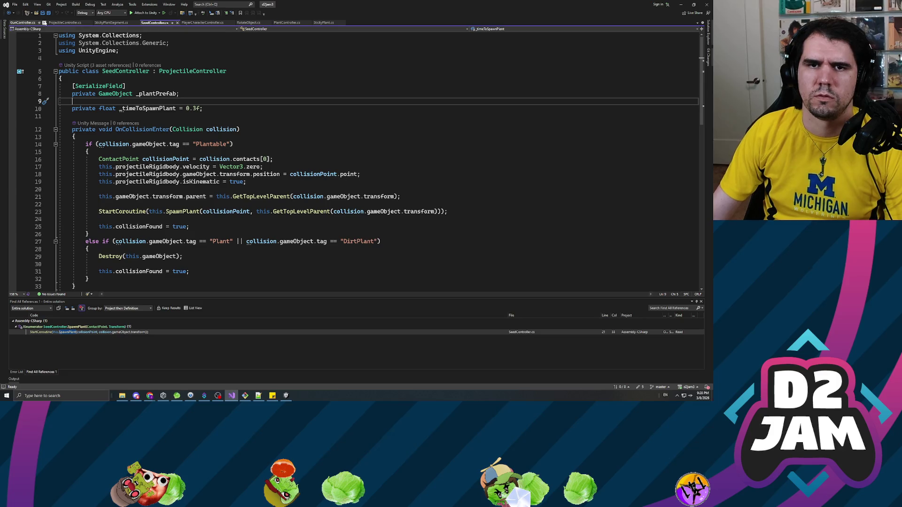
left_click(72, 116)
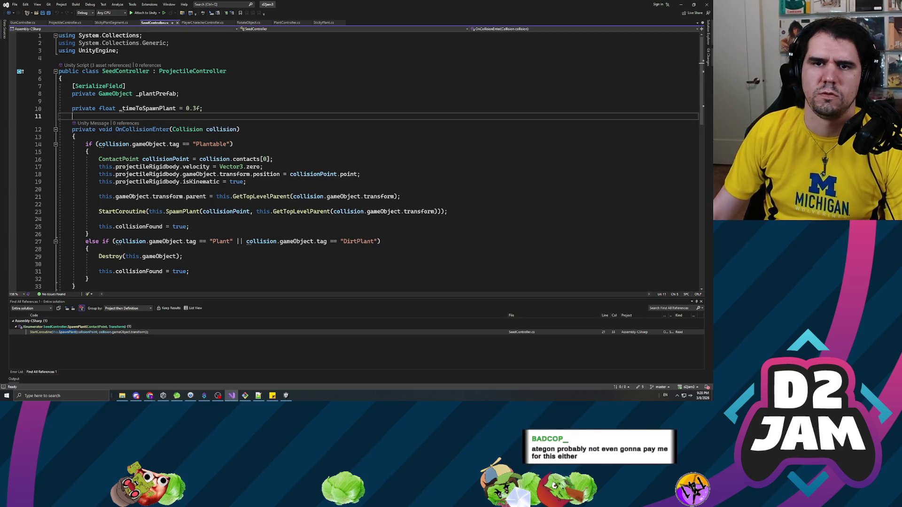
key("Return")
key("Return")
key("Up")
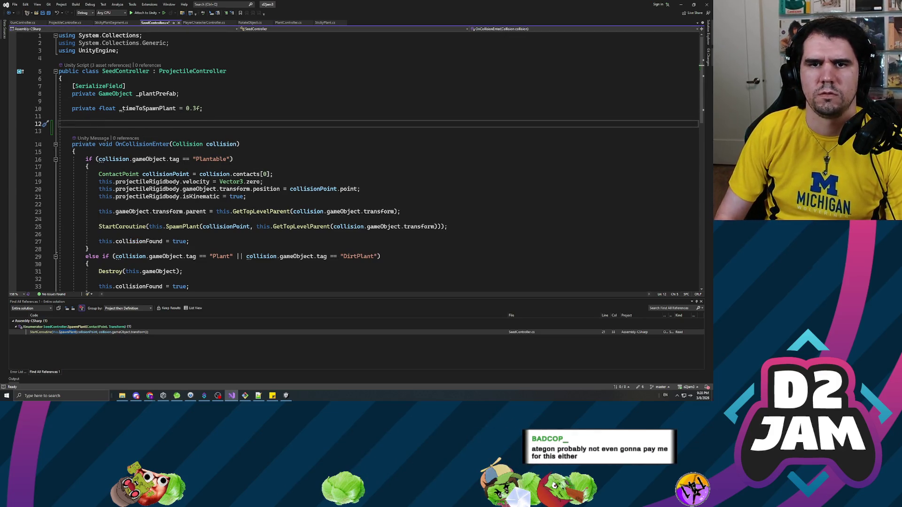
type("[]")
type("Seri")
key("Tab")
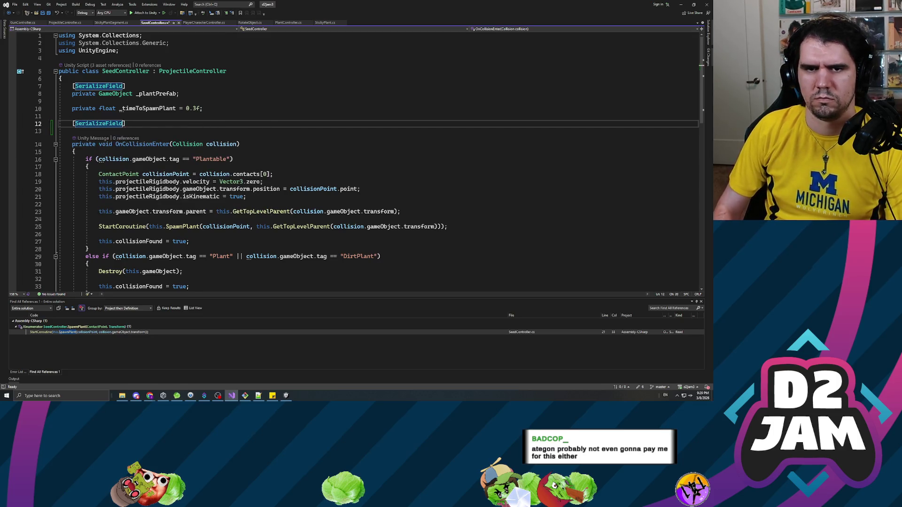
key("End")
key("Return")
type("p")
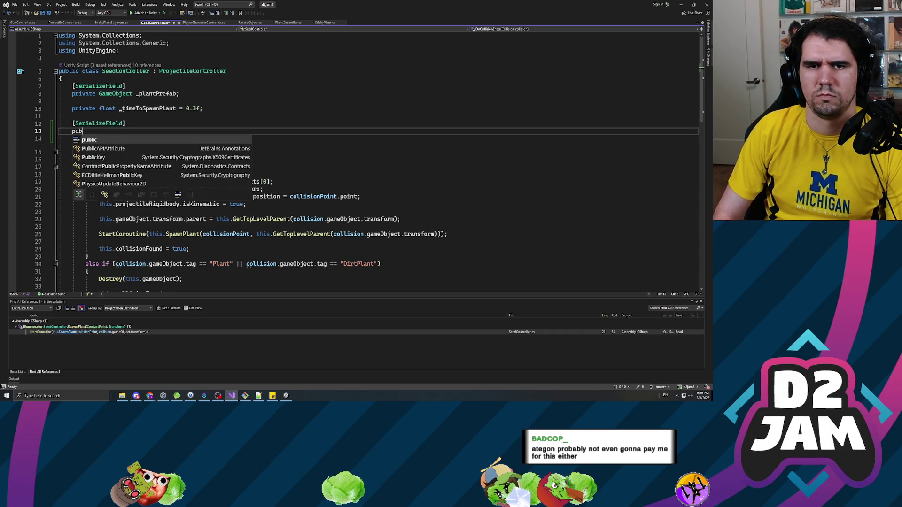
key("Escape")
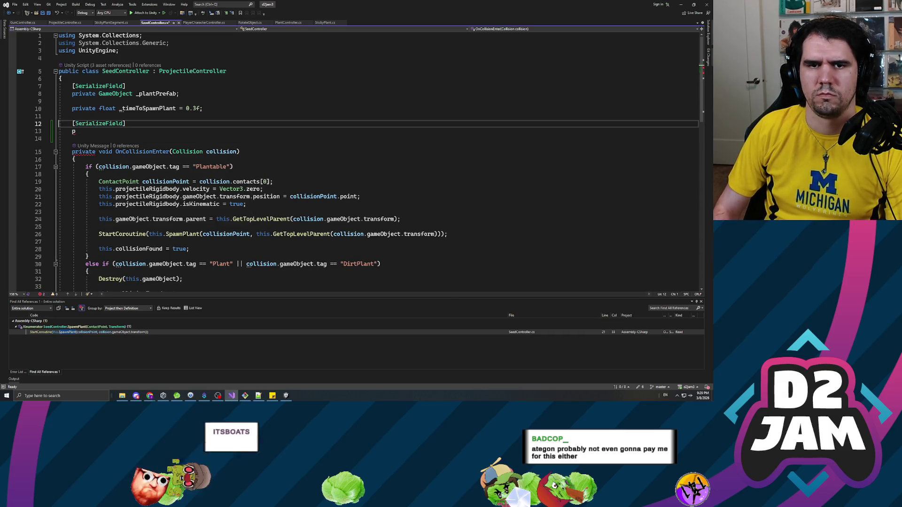
left_click(126, 123)
key("Delete")
Declare 'public ParentConstraint parentConstraint;', save, and remove the extra blank line above it
left_click(75, 131)
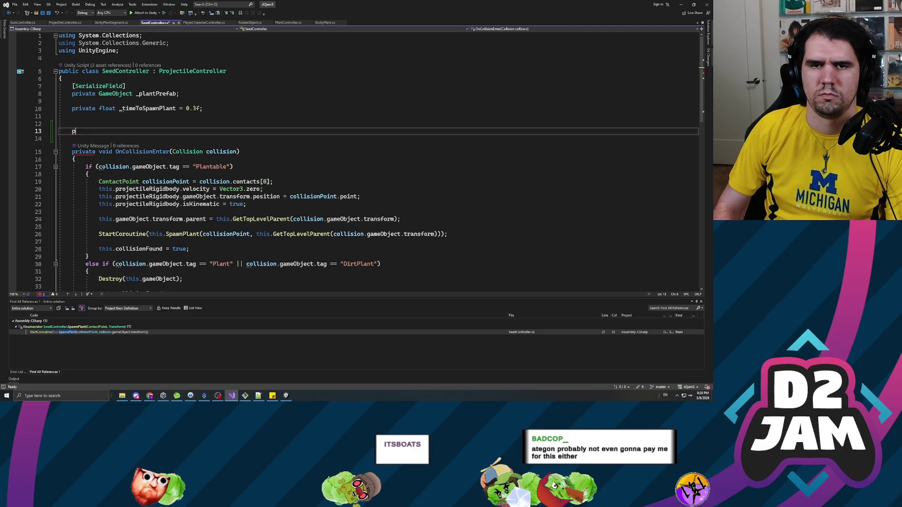
type("ublic ParentC")
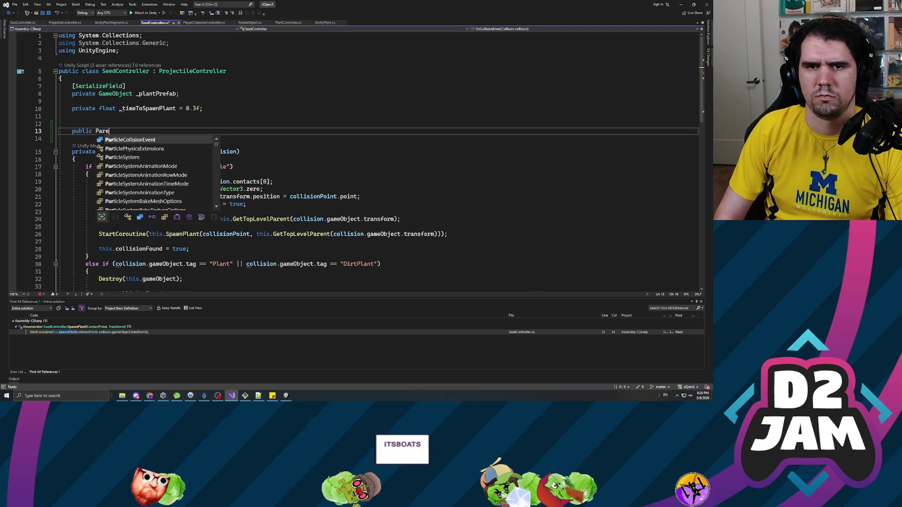
key("Tab")
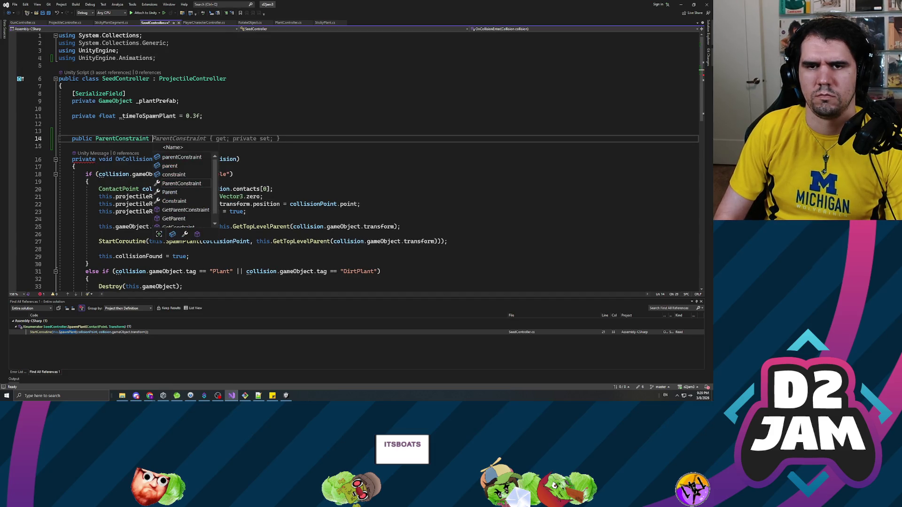
type("pare")
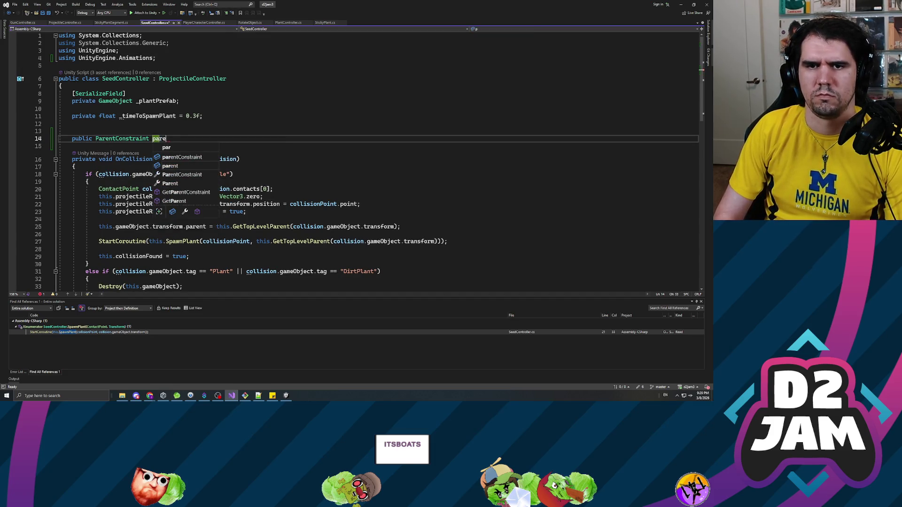
type("ntConstraint;")
key("ctrl+s")
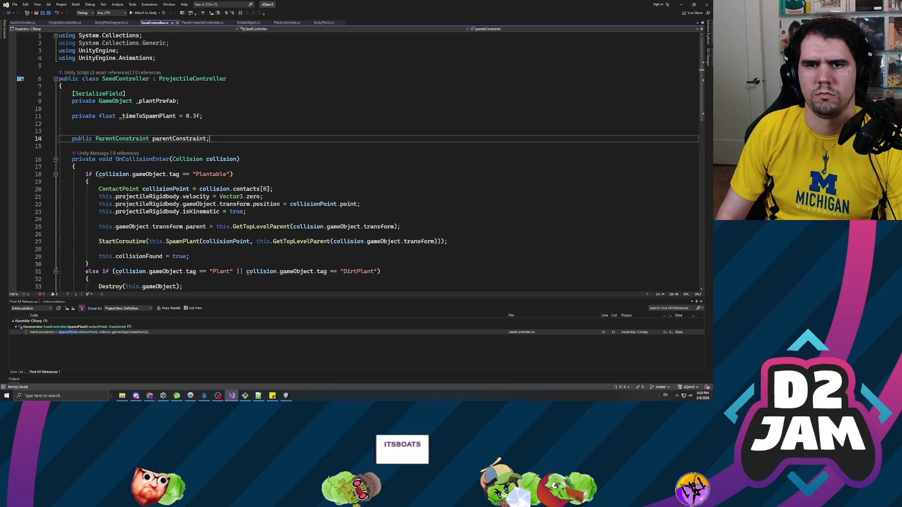
left_click(72, 131)
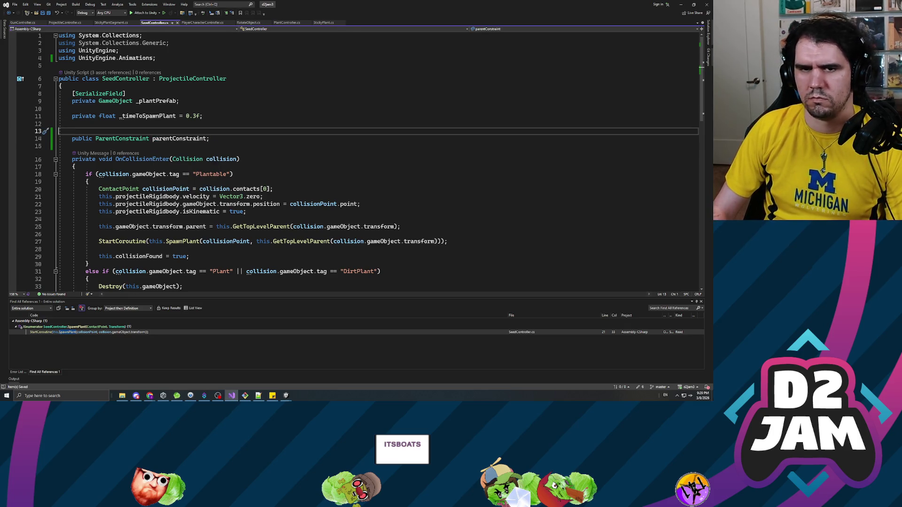
key("BackSpace")
Replace the seed's reparenting line with 'this.parentConstraint.AddSource(collision.gameObject.transform);'
left_click(99, 211)
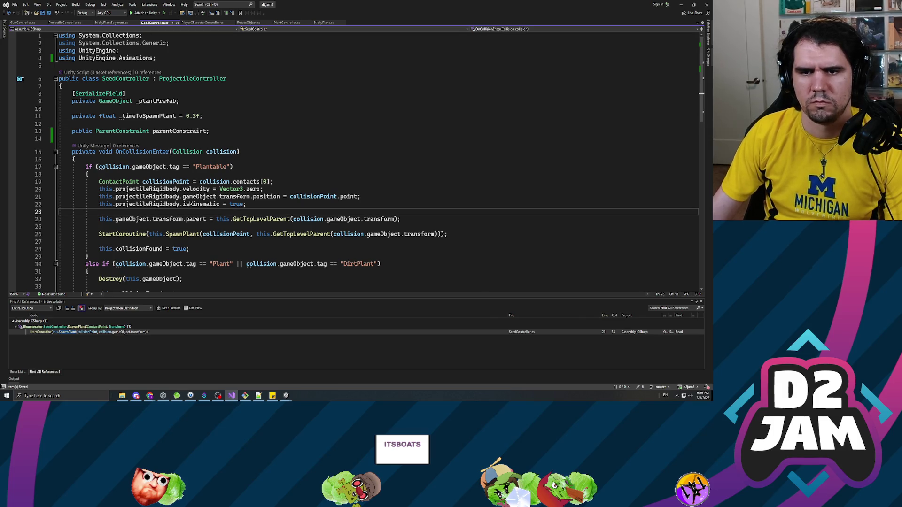
left_click(99, 219)
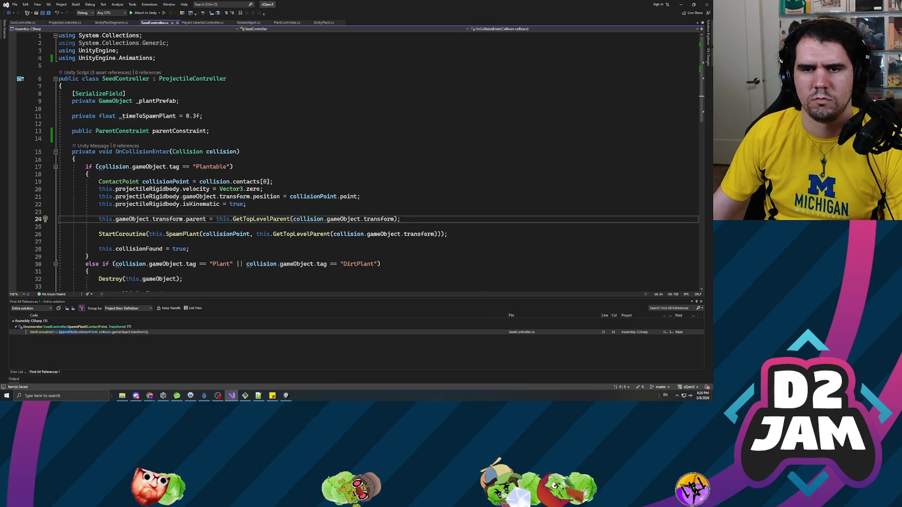
left_click(99, 219)
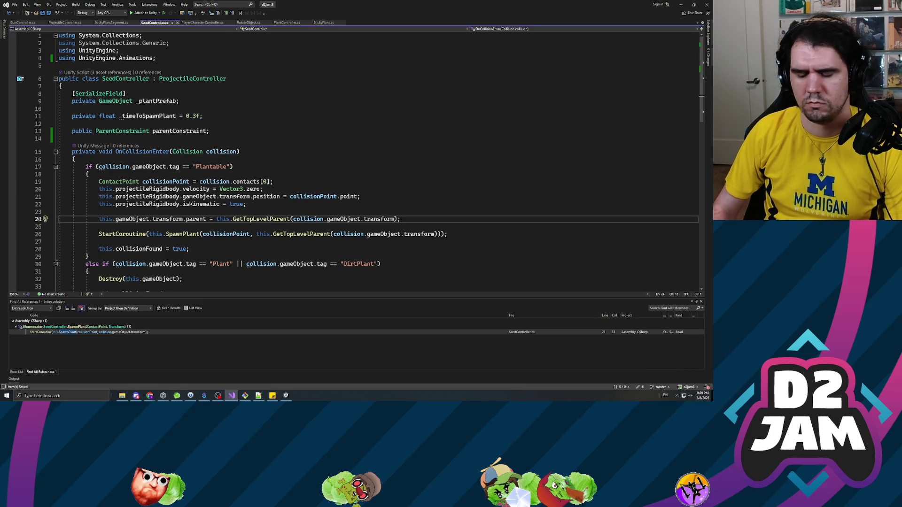
key("shift+End")
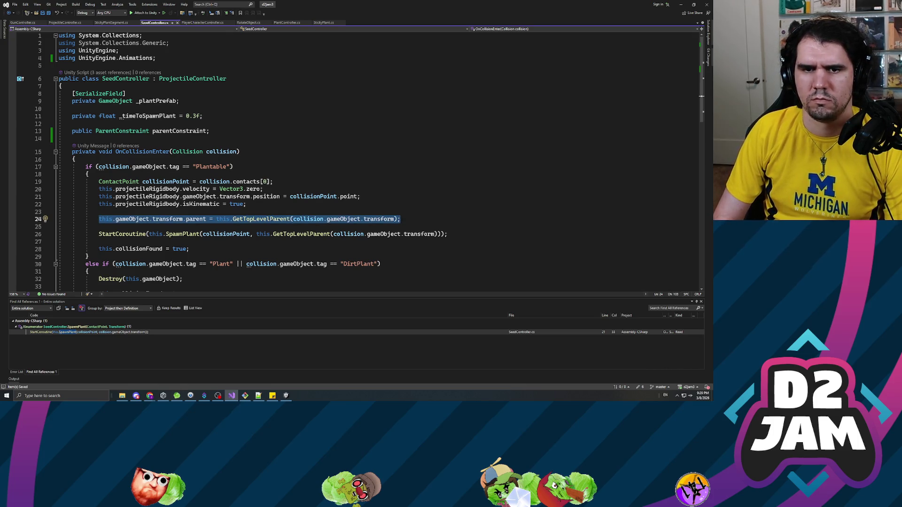
type("this.parentCo")
key("Tab")
type(".sour")
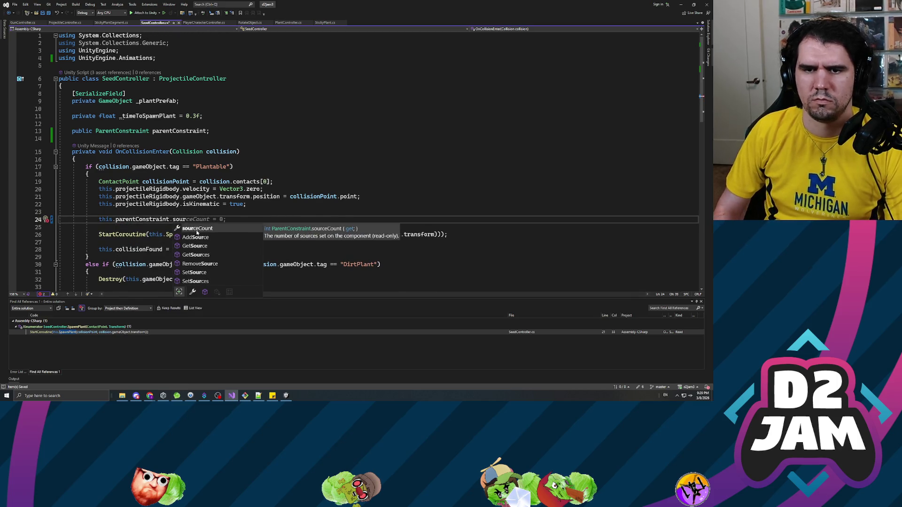
key("Down")
key("Tab")
type("()")
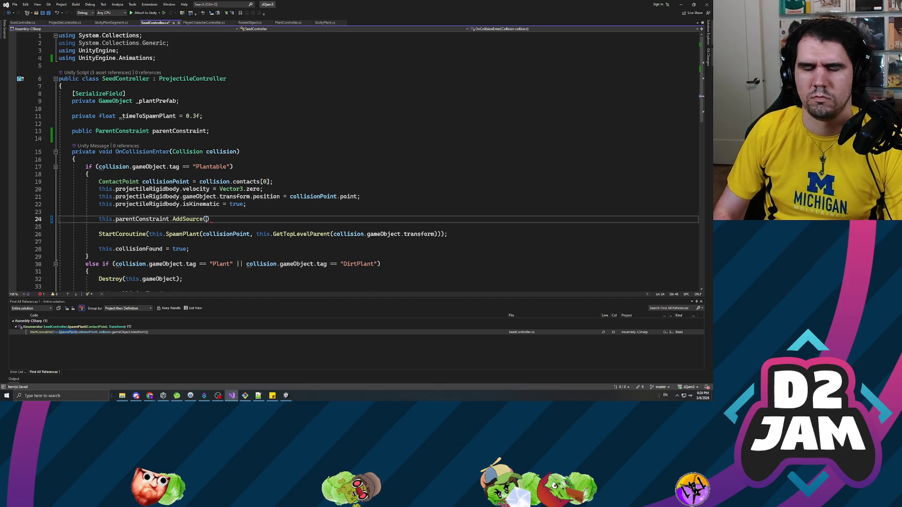
type("collision.game")
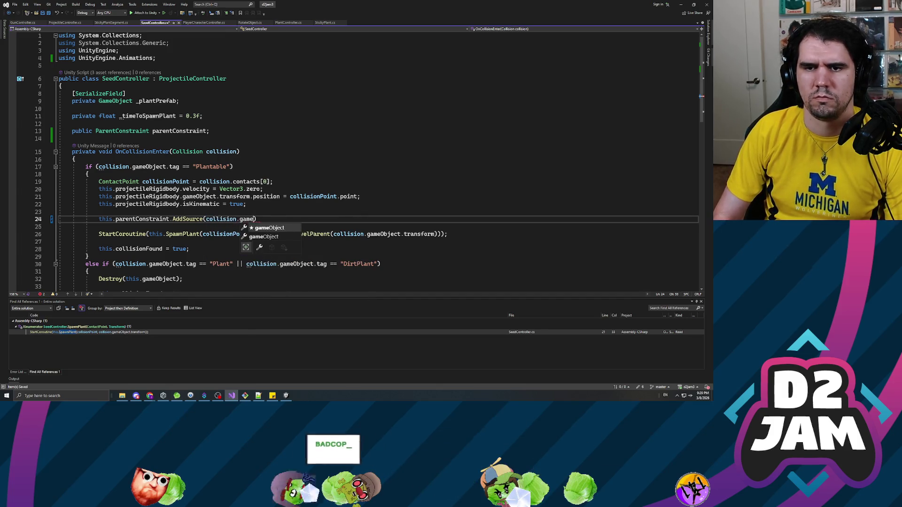
type(".transform")
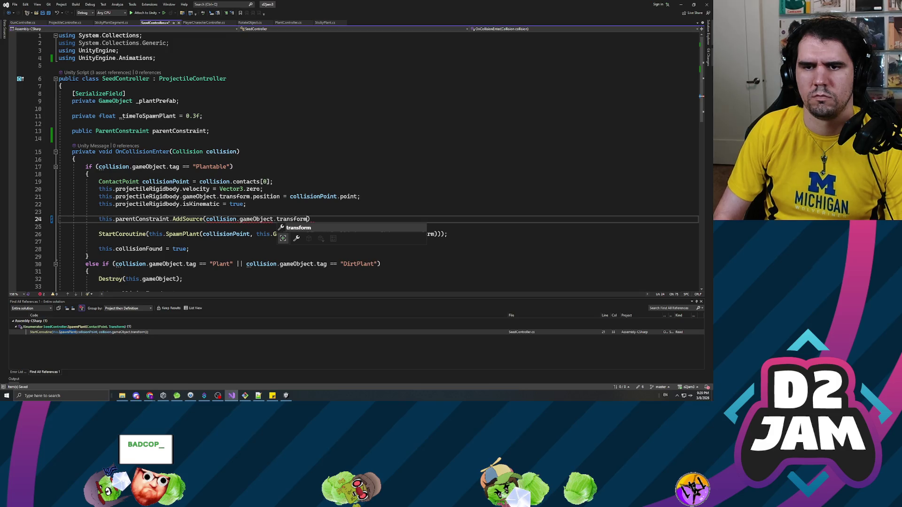
type(");")
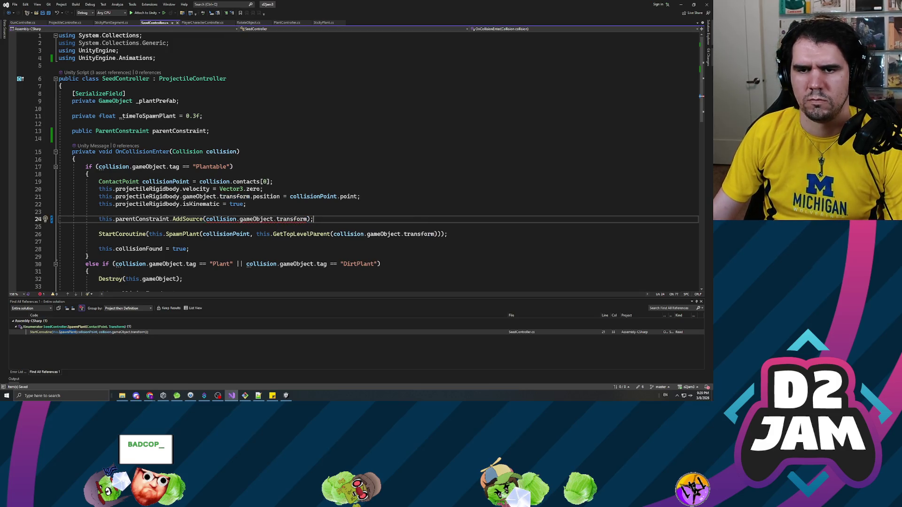
mouse_move(256, 220)
mouse_move(193, 219)
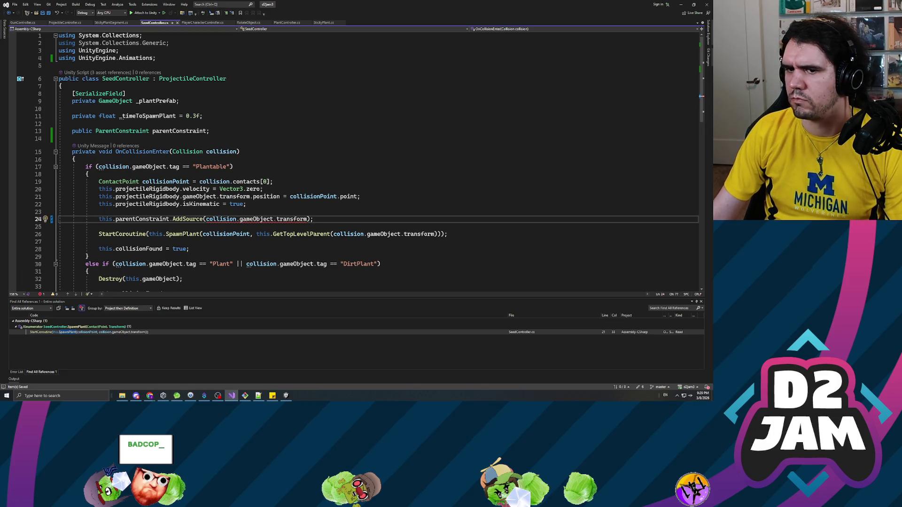
mouse_move(291, 219)
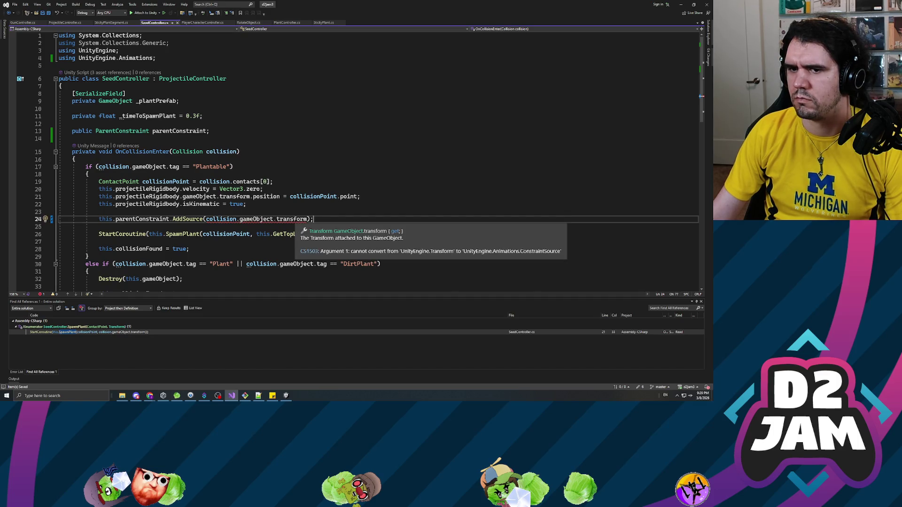
key("alt+Tab")
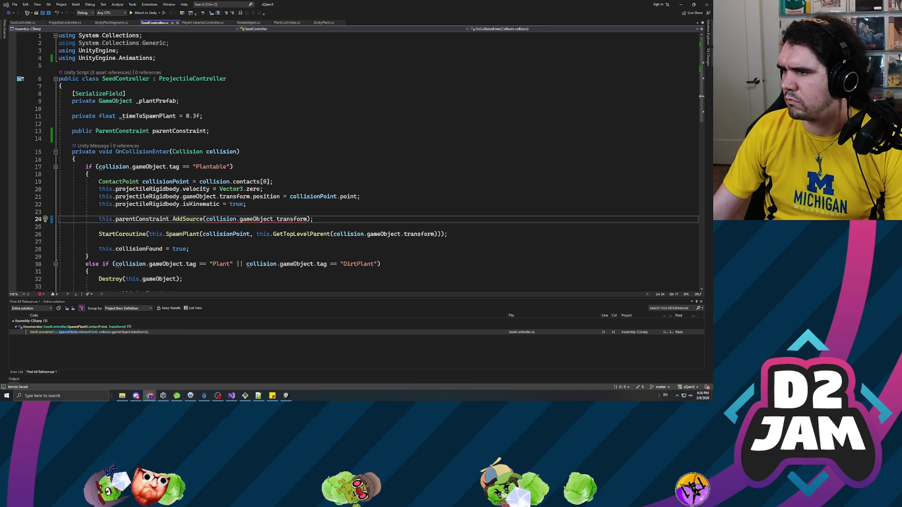
left_click(99, 212)
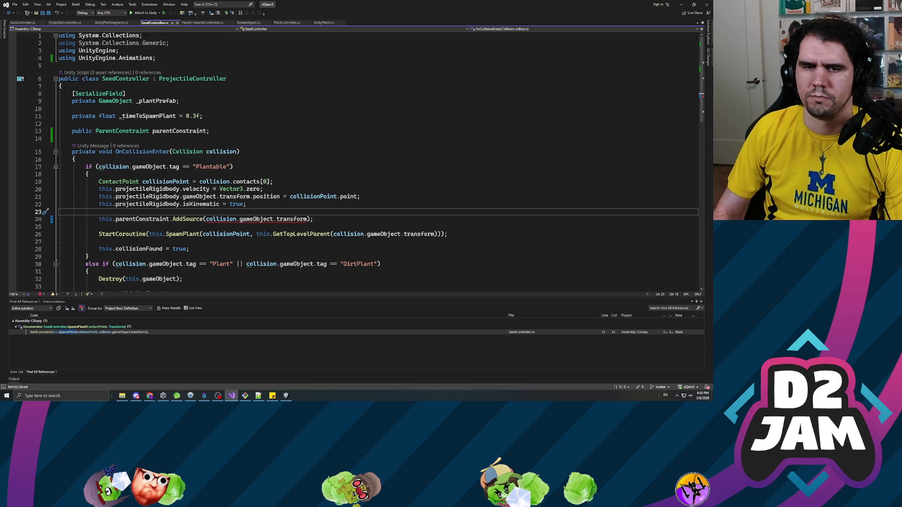
Declare 'ConstraintSource constraintSource = new ConstraintSource();' in the Plantable branch of OnCollisionEnter
key("Return")
type("ConstraintS")
key("Tab")
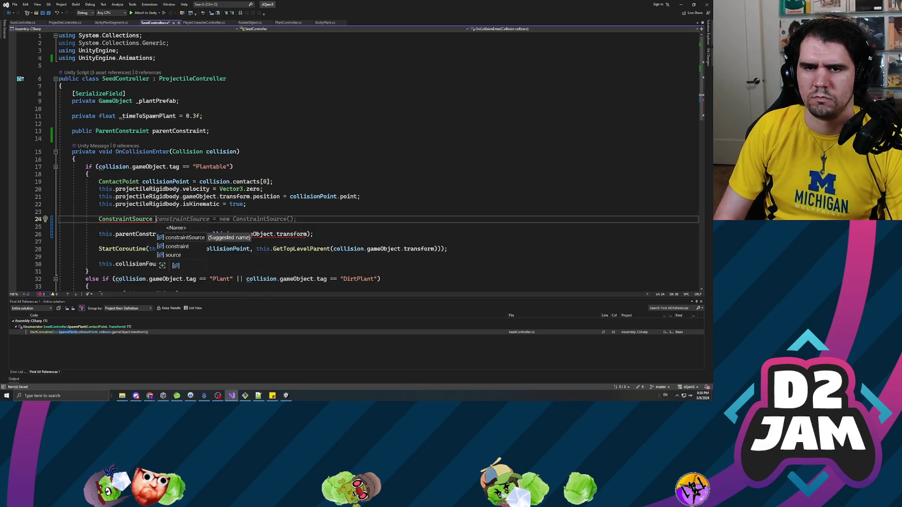
type("constrain")
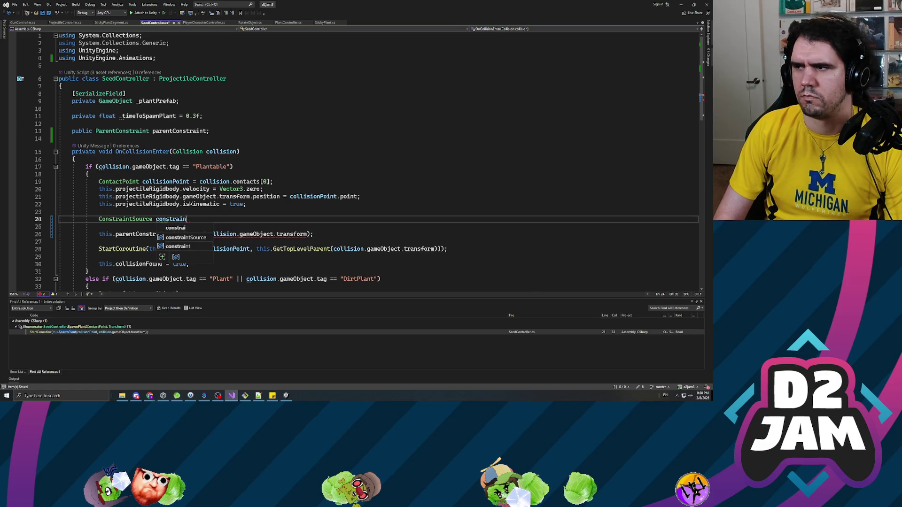
type("tSource")
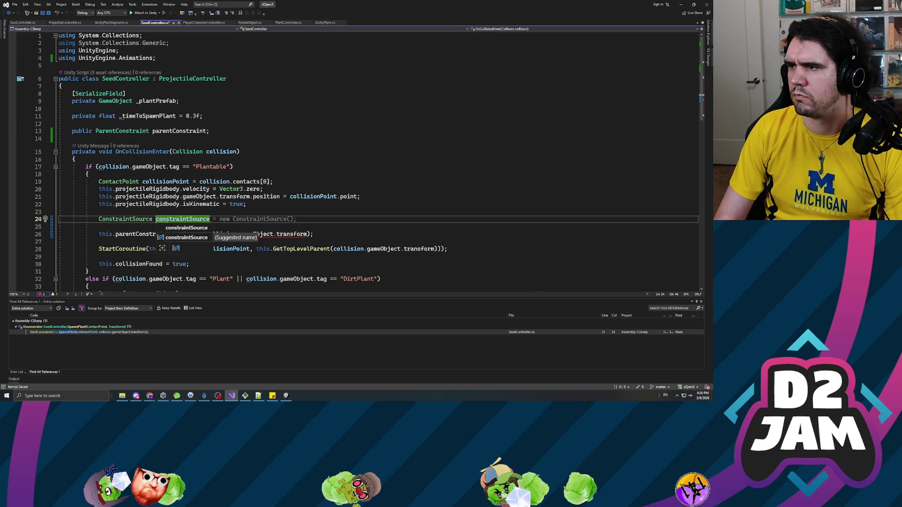
key("Tab")
key("Tab")
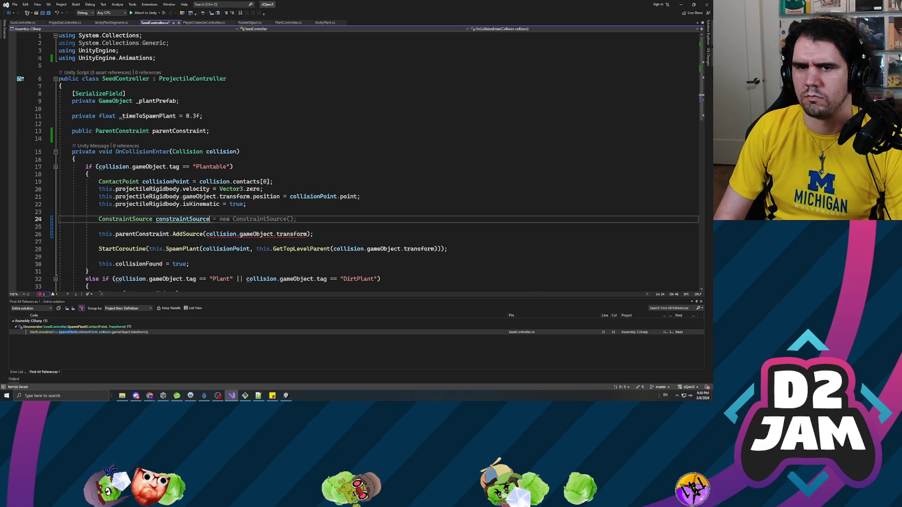
key("Return")
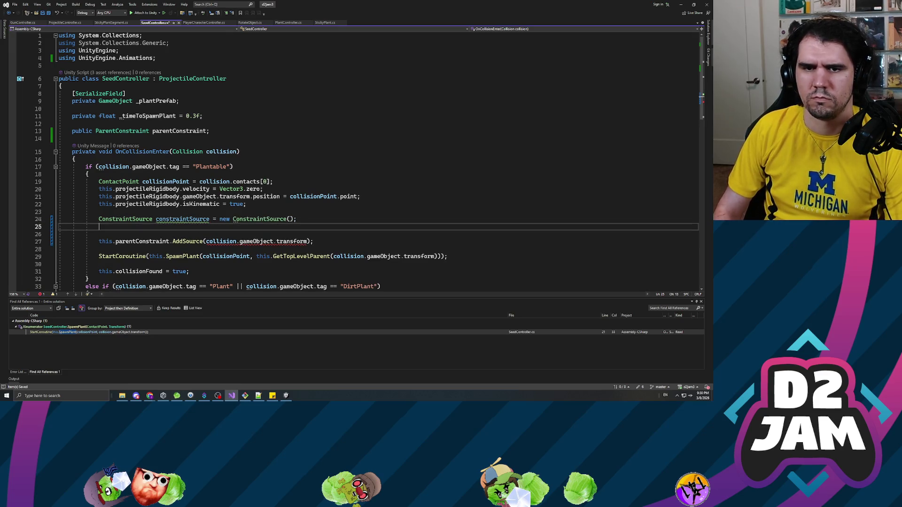
Set constraintSource.sourceTransform to collision.gameObject.transform
type("constraintSource = ")
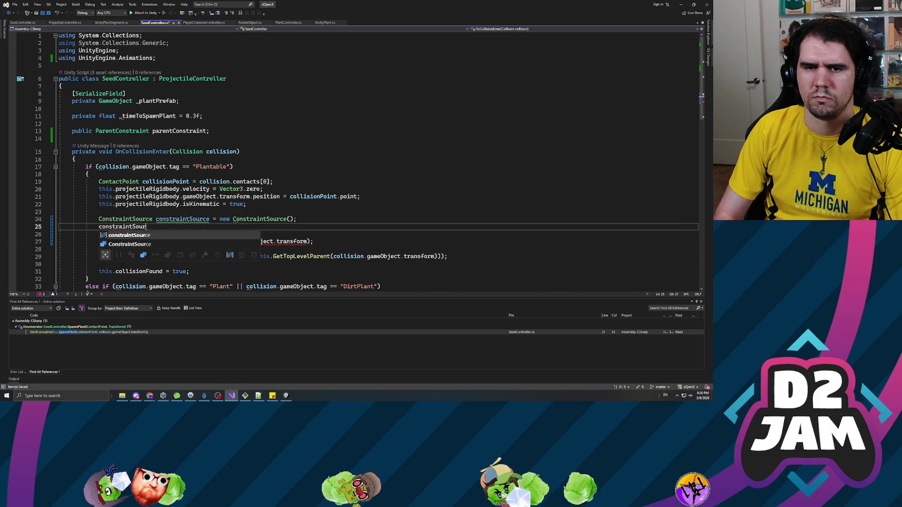
type("colli")
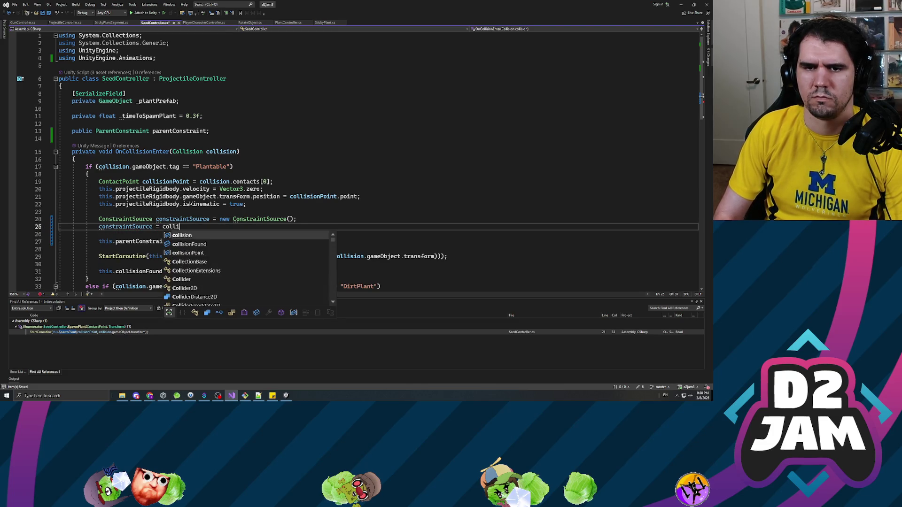
type("sion.gam")
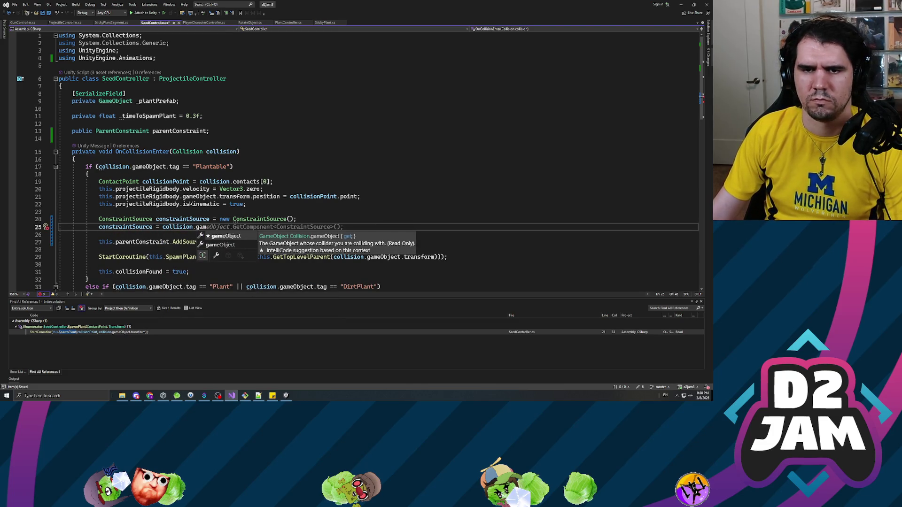
left_click(153, 226)
type(".transform")
key("Tab")
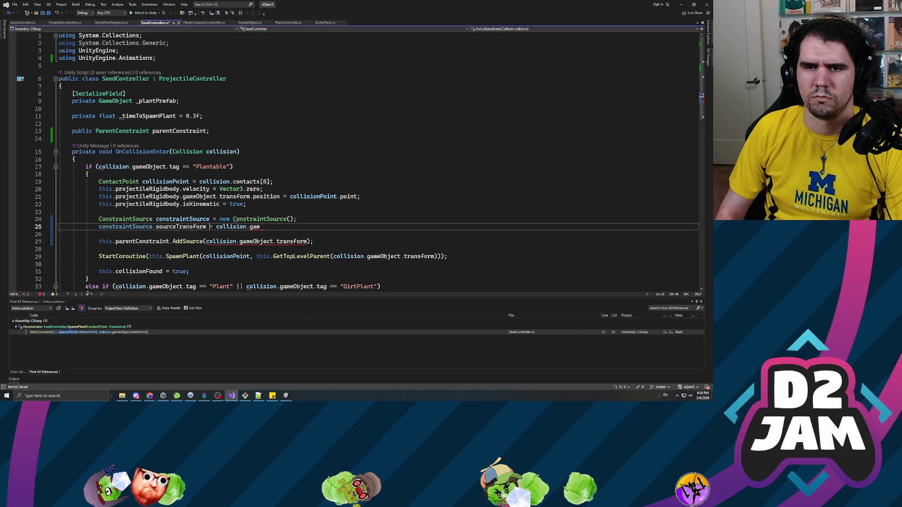
key("BackSpace")
key("BackSpace")
key("BackSpace")
type("ga")
key("Tab")
type(".")
key("Tab")
type(";")
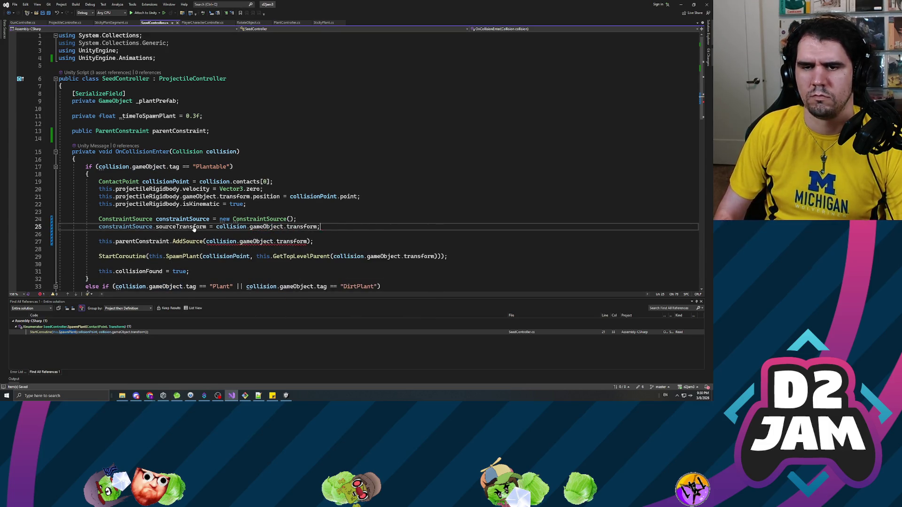
key("Return")
Pass constraintSource to AddSource and add 'this.parentConstraint.constraintActive = true;'
left_click(306, 241)
left_click_drag(306, 241, 207, 241)
type("constraint")
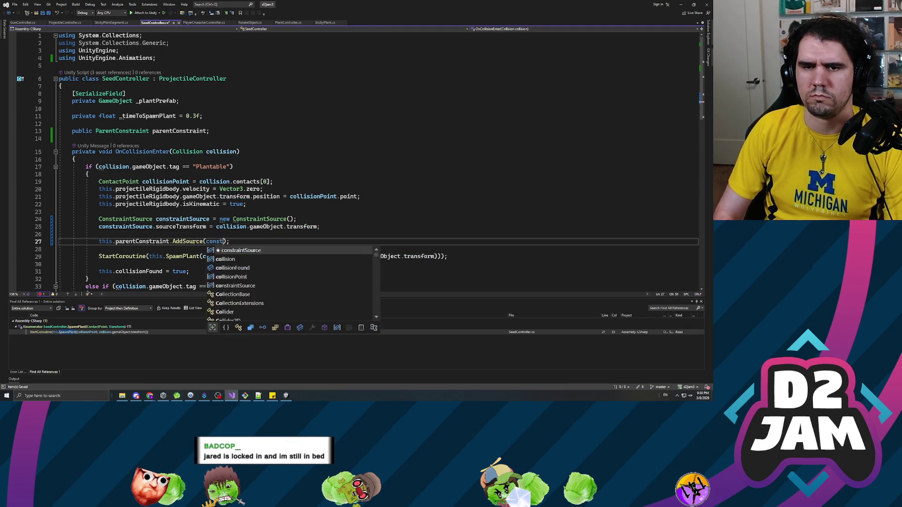
type("Sou")
key("Tab")
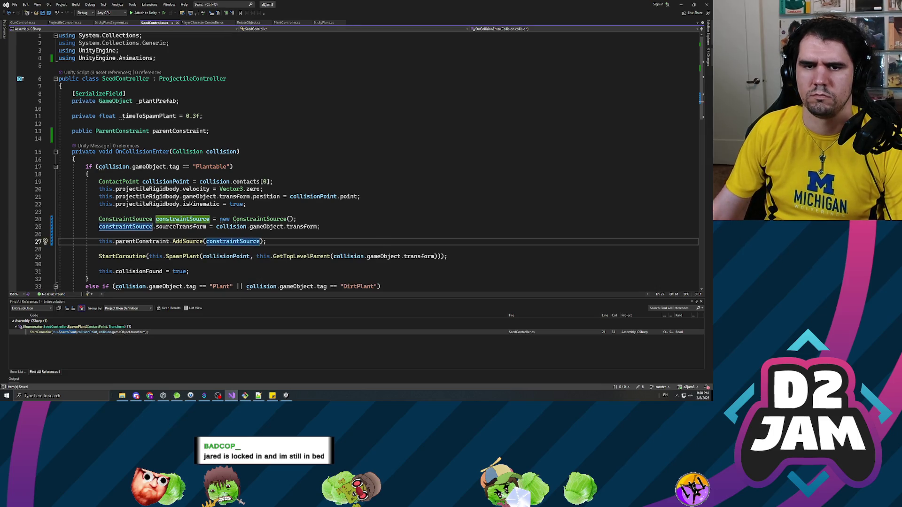
key("End")
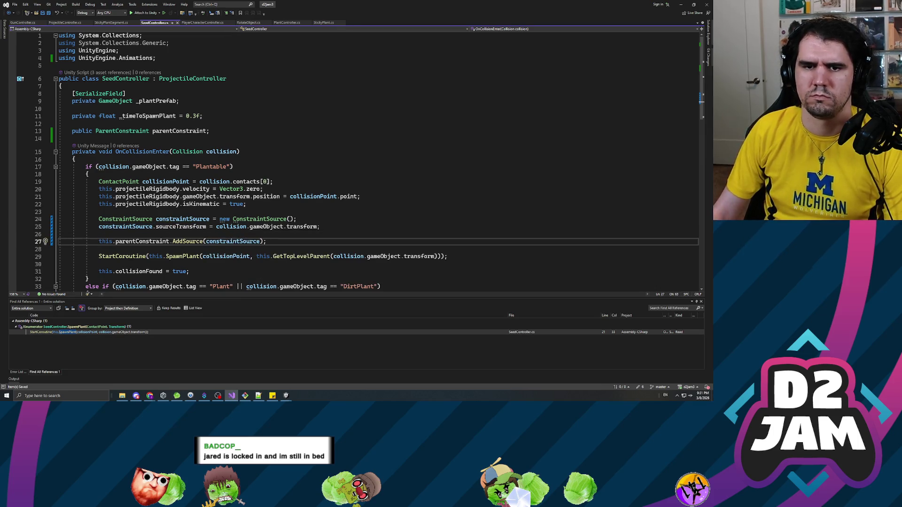
key("Return")
type("this.pare")
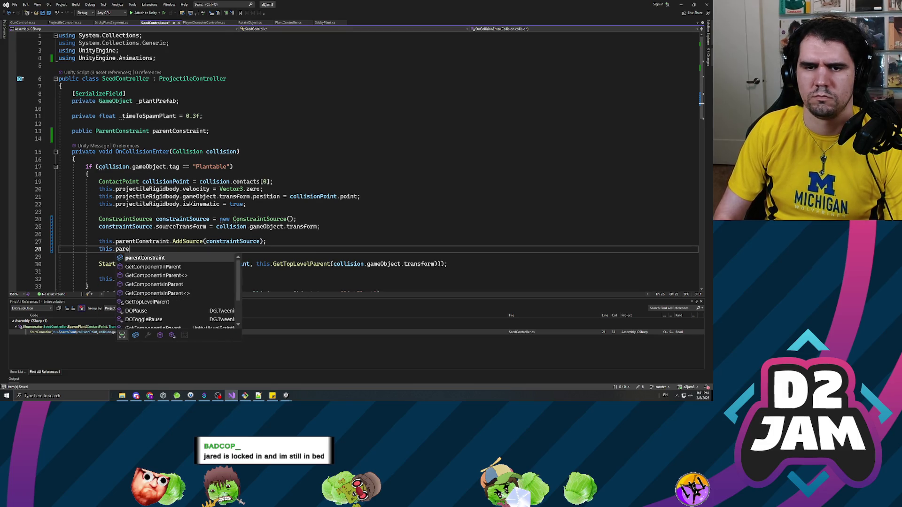
type("ntConstraint.constraint.act")
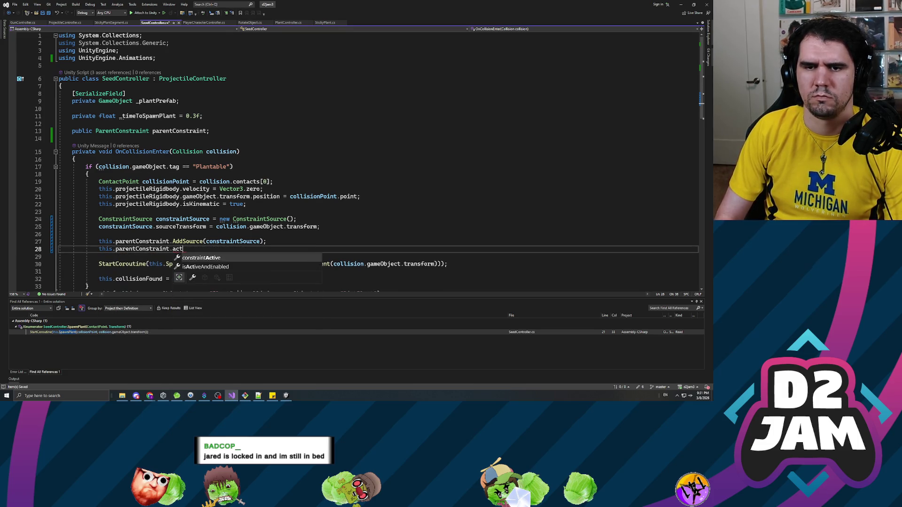
key("Tab")
type("= true;")
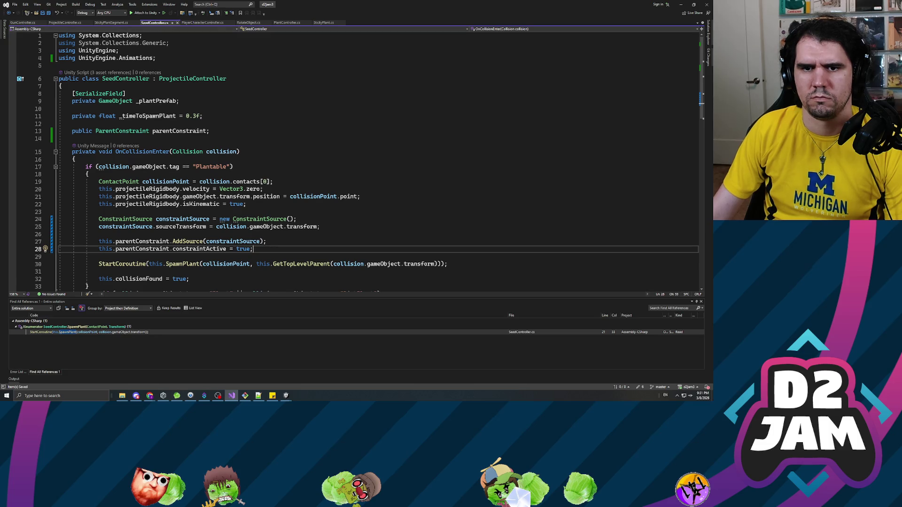
scroll(352, 160, "down", 3)
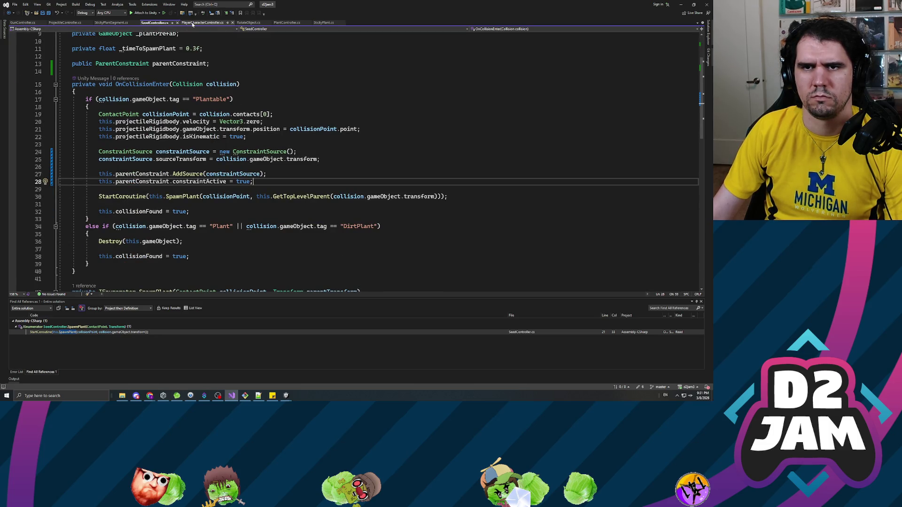
Copy the constraint setup lines from SeedController's collision code
left_click(202, 22)
left_click(110, 22)
left_click(67, 22)
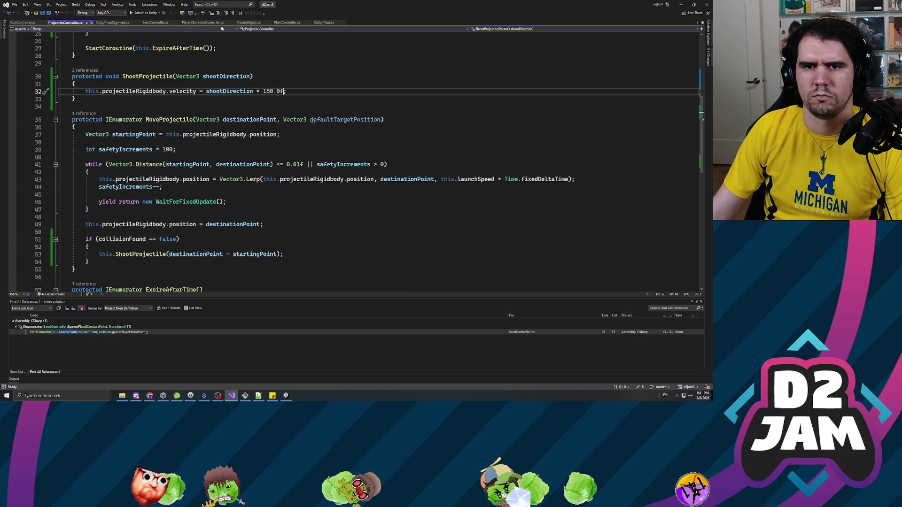
left_click(291, 22)
left_click(155, 23)
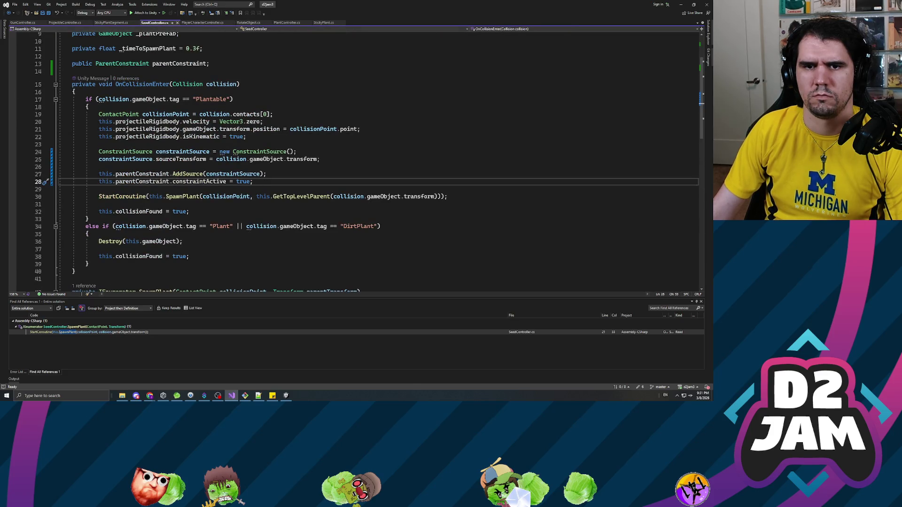
key("shift+Up")
key("shift+Up")
key("shift+Up")
key("shift+Home")
key("ctrl+c")
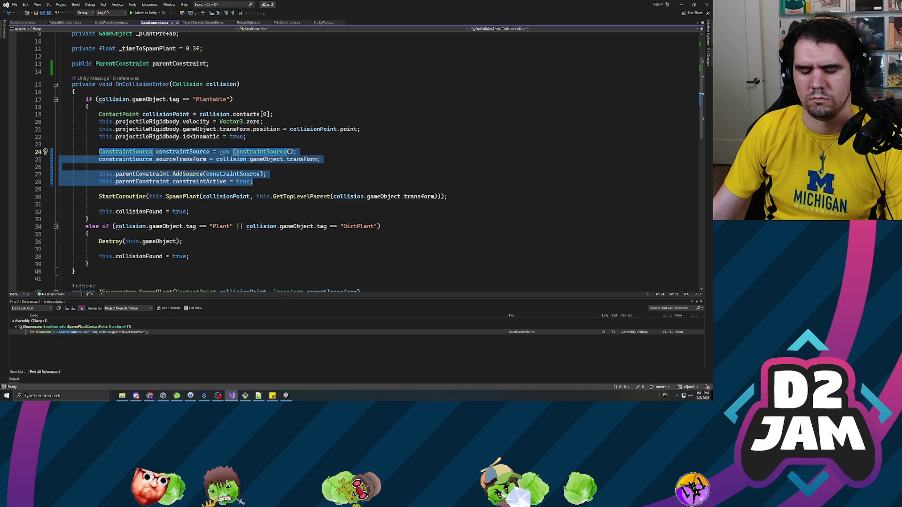
scroll(329, 159, "up", 3)
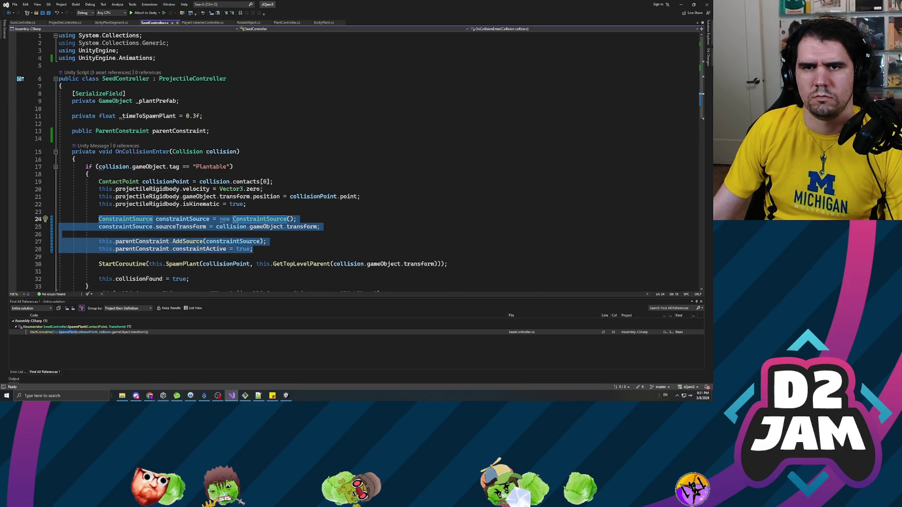
In PlantController's AttachToParent, comment out the parent assignment and paste the constraint code below
left_click(285, 23)
scroll(356, 162, "down", 1)
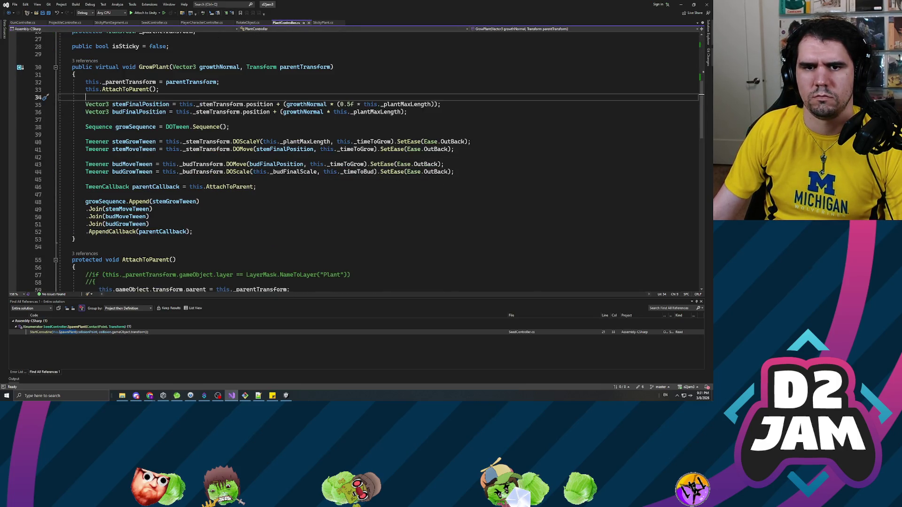
left_click(135, 89)
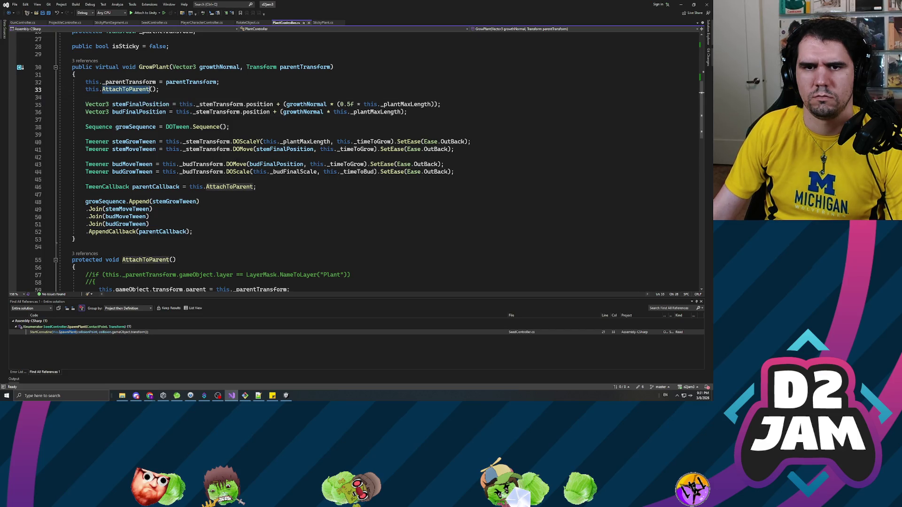
scroll(359, 161, "down", 4)
left_click(99, 200)
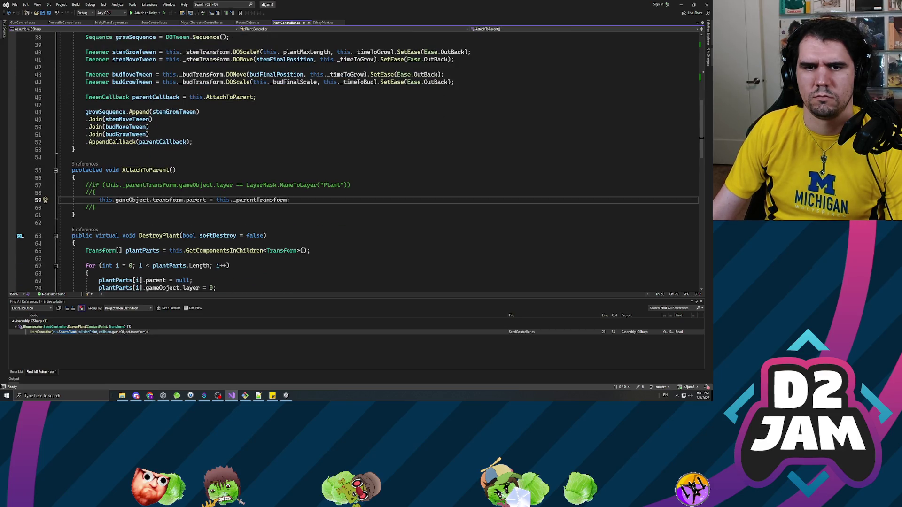
type("//")
key("Down")
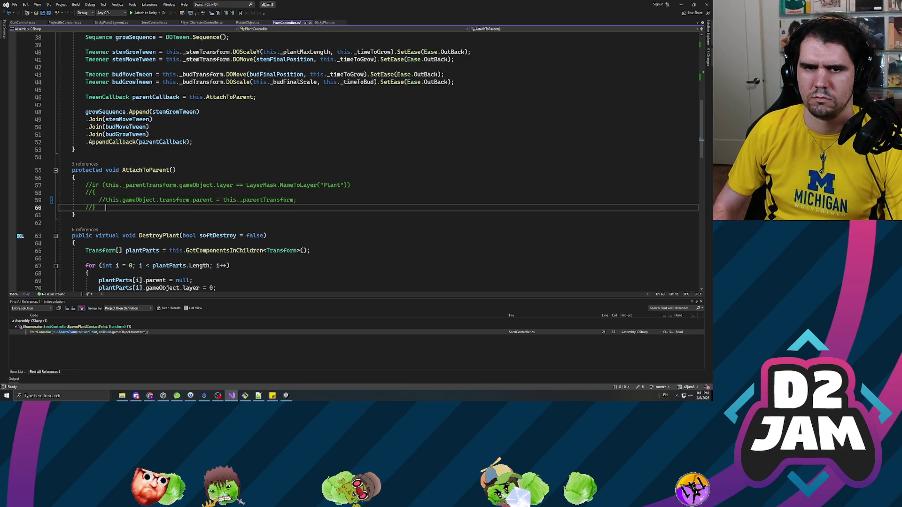
key("Return")
type("//")
key("Return")
key("ctrl+v")
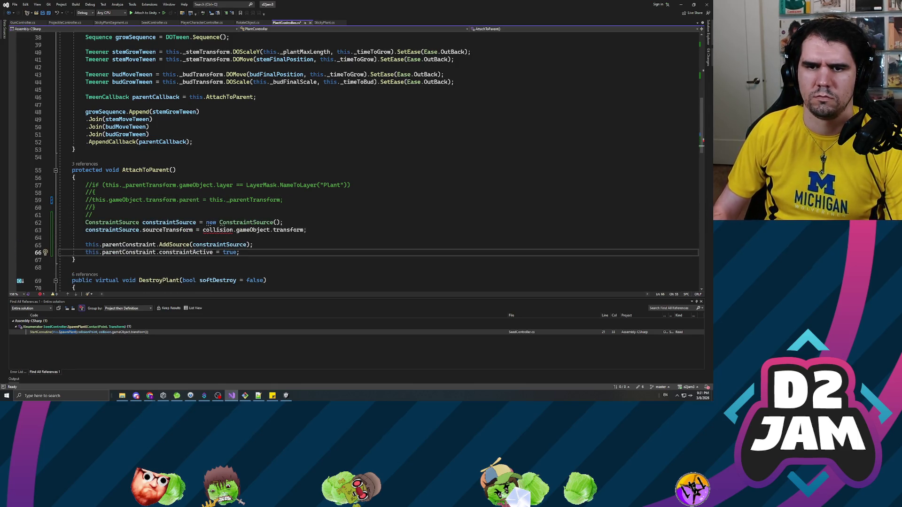
Make the pasted source transform 'this._parentTransform' and save PlantController.cs
left_click(217, 230)
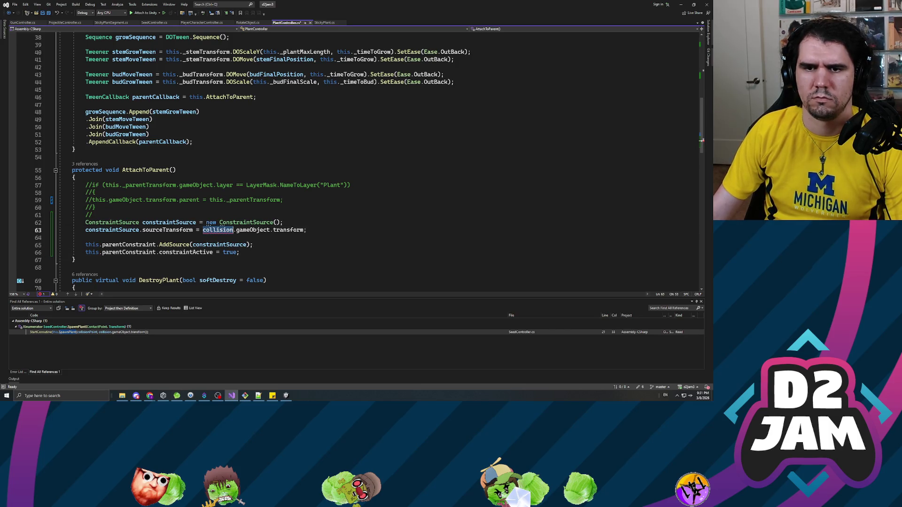
scroll(217, 230, "up", 4)
scroll(352, 162, "up", 3)
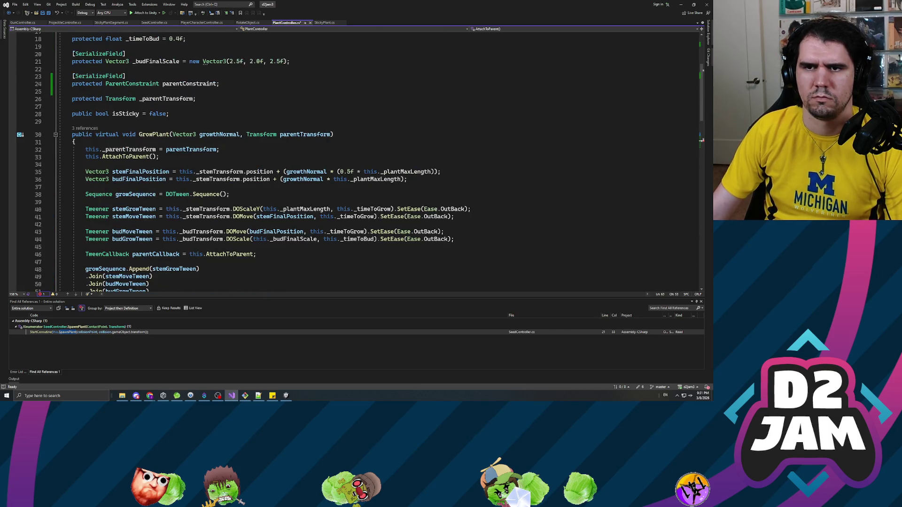
scroll(352, 162, "down", 9)
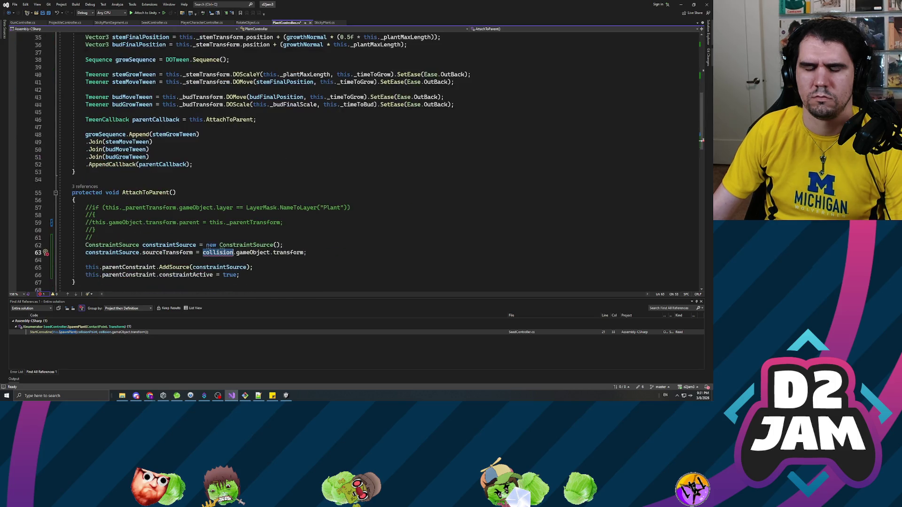
type("this._parentTransform")
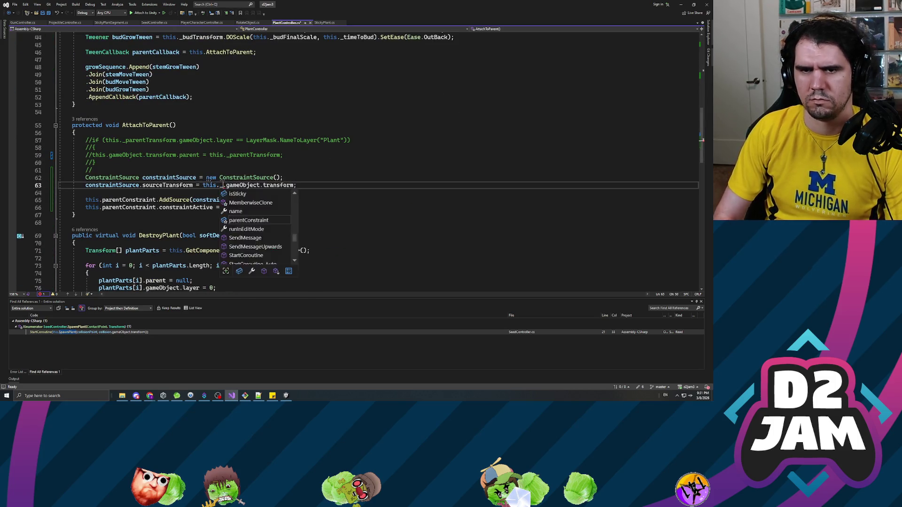
key("Right")
key("shift+End")
key("BackSpace")
key("BackSpace")
type(";")
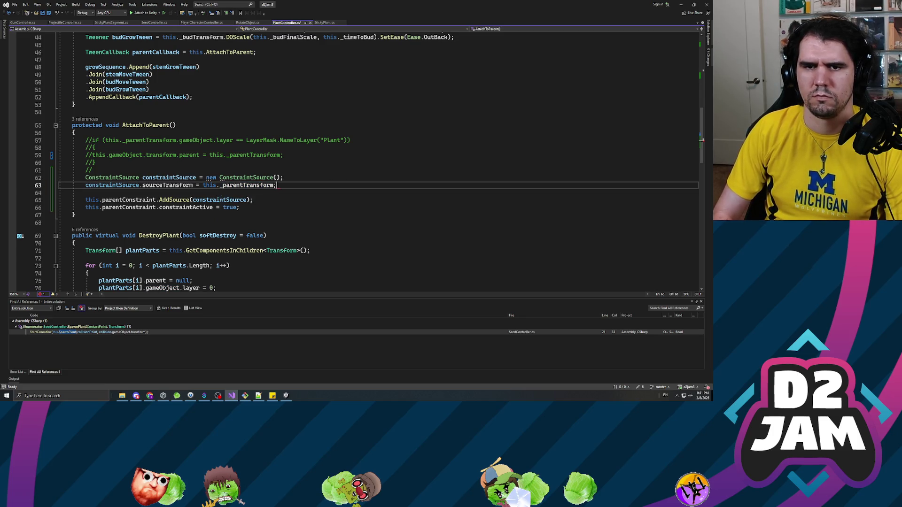
key("ctrl+s")
Review the new ConstraintSource and AddSource lines, then start play mode in Unity
left_click(207, 200)
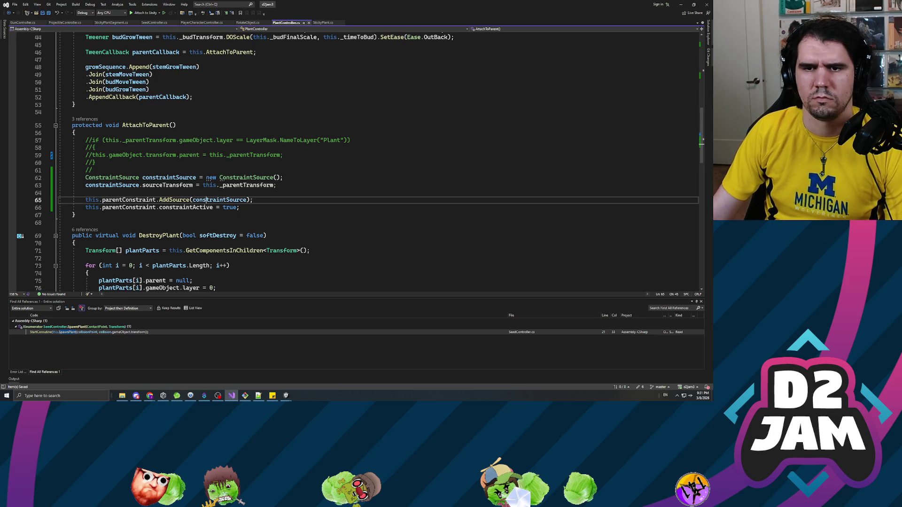
left_click(283, 178)
scroll(357, 160, "up", 10)
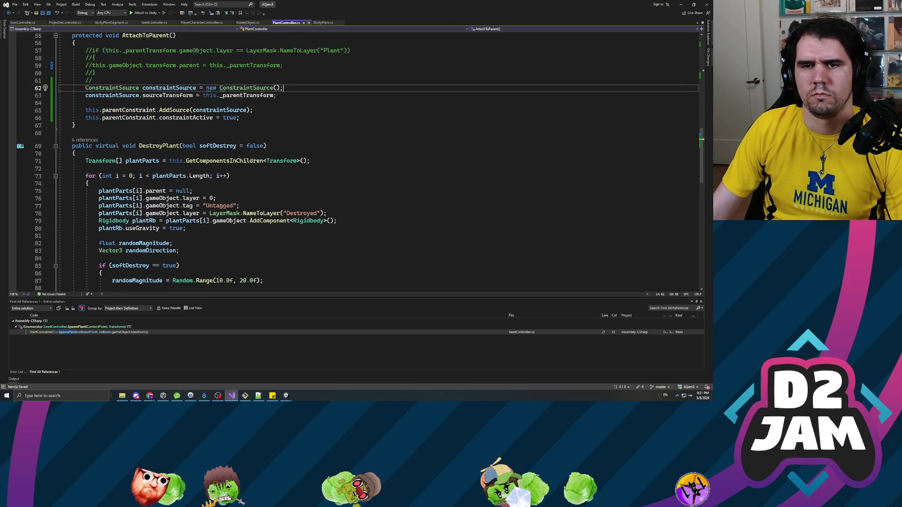
scroll(357, 160, "down", 4)
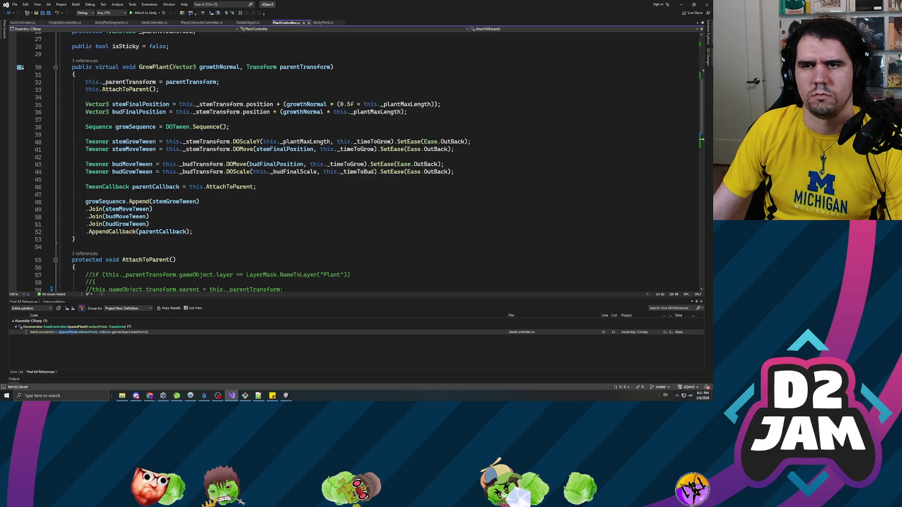
key("alt+Tab")
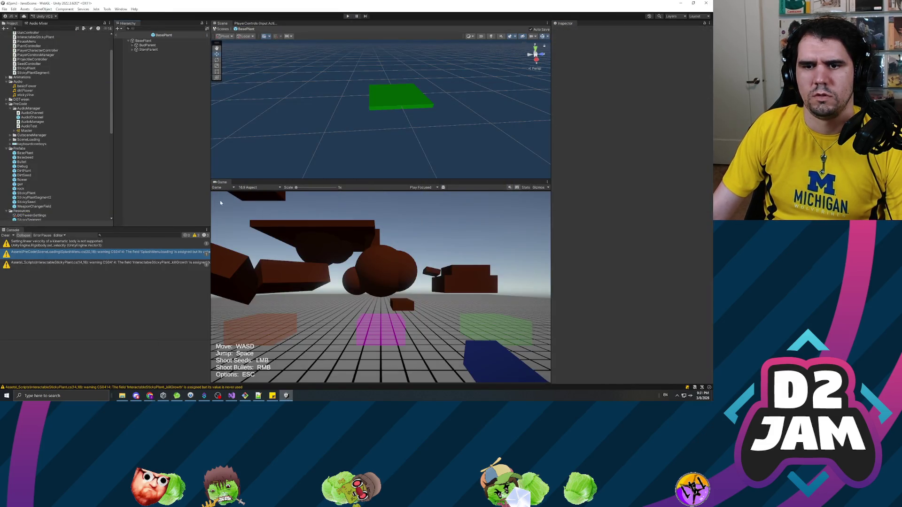
left_click(347, 17)
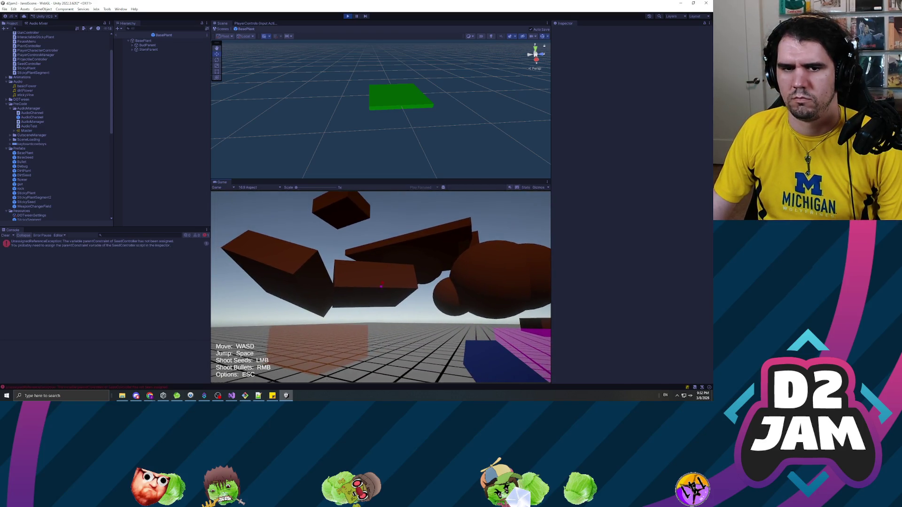
Pause the game, inspect the UnassignedReferenceException for SeedController's parentConstraint, and stop play mode
key("Escape")
double_click(127, 247)
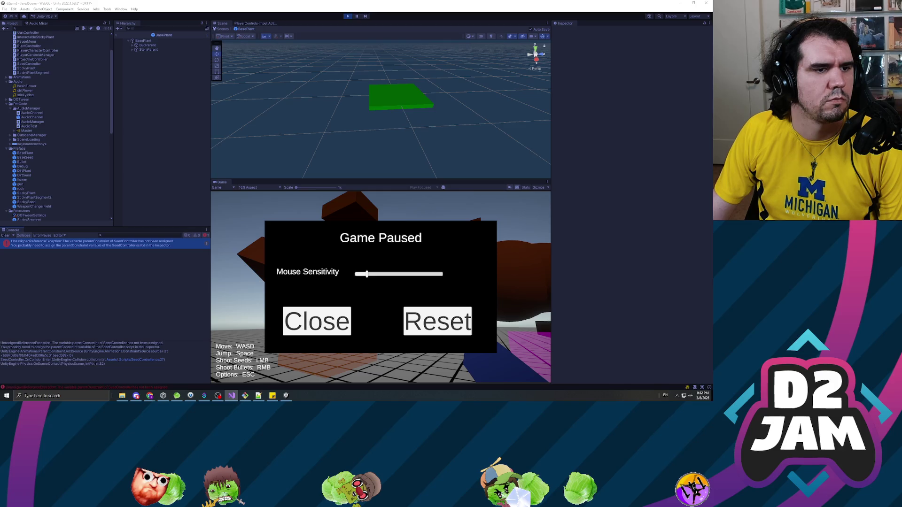
left_click(27, 115)
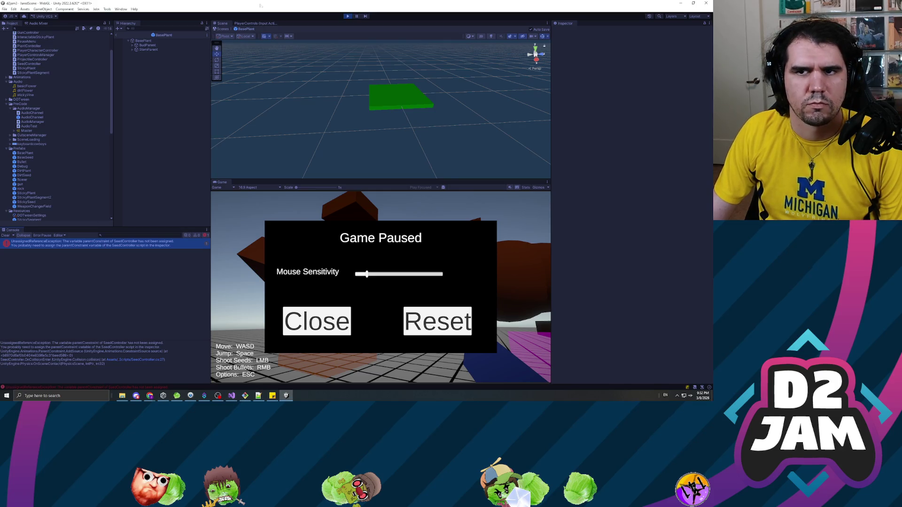
left_click(348, 16)
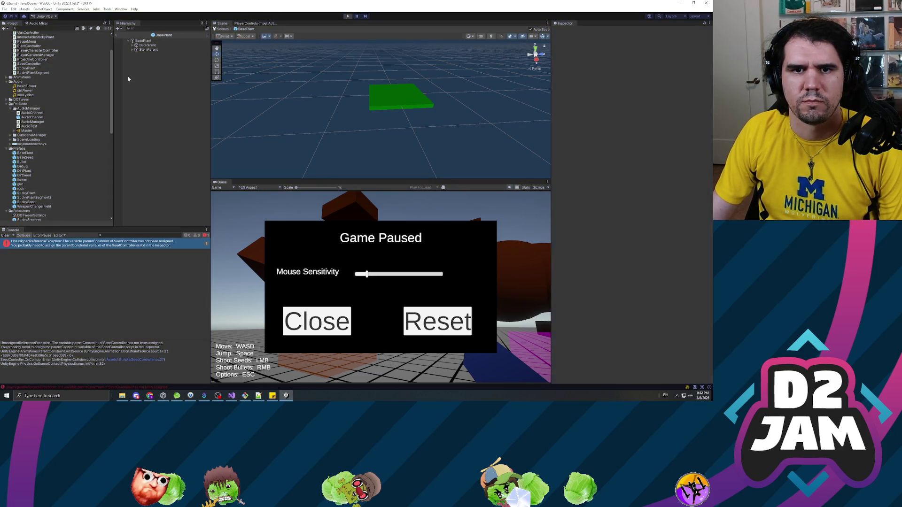
Open the BaseSeed prefab and add a Parent Constraint component to it
double_click(25, 158)
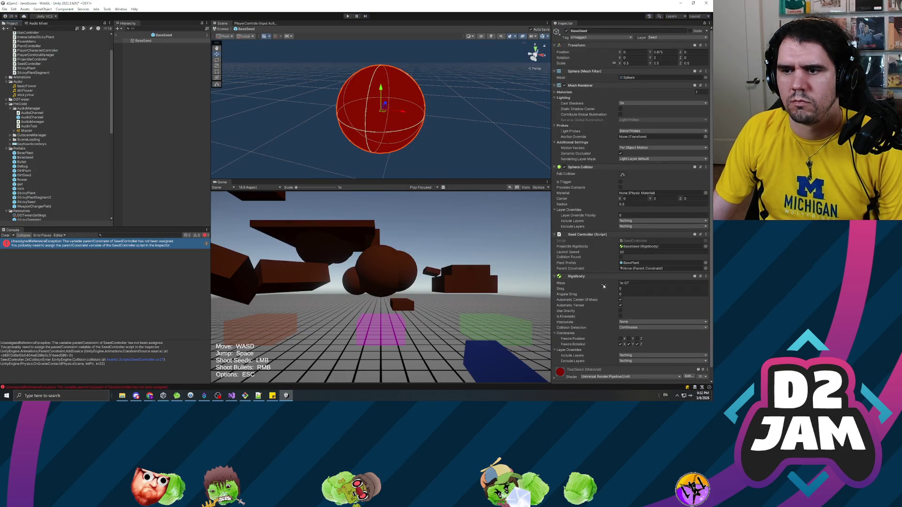
scroll(603, 286, "down", 1)
left_click(634, 378)
type("parent")
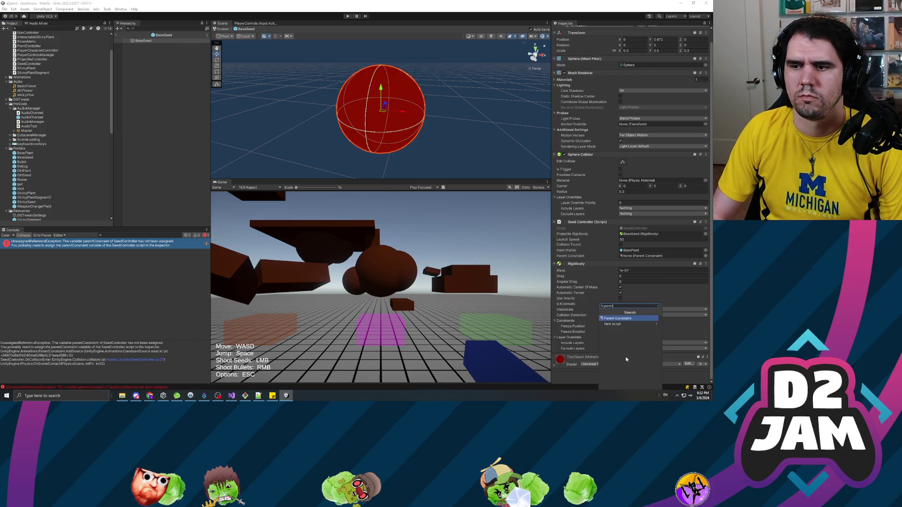
key("Return")
Assign BaseSeed's own Parent Constraint to its Seed Controller's Parent Constraint field
scroll(605, 371, "down", 4)
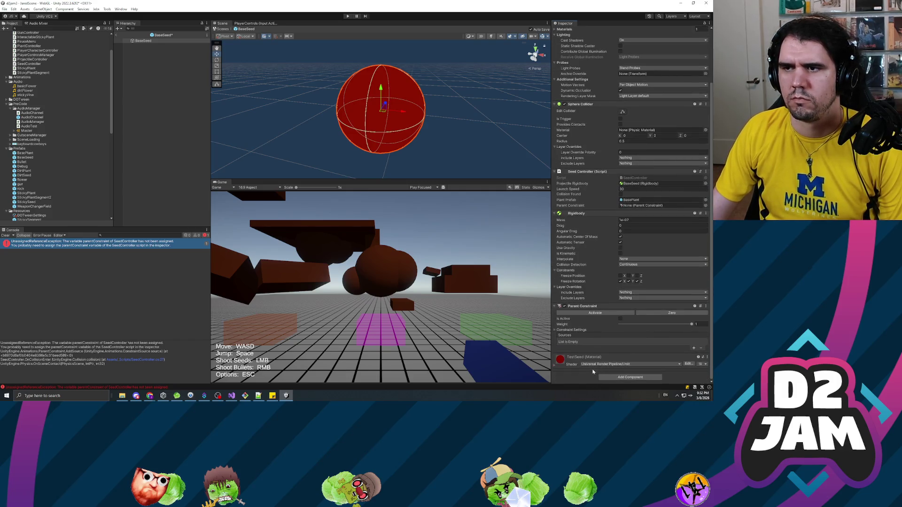
scroll(595, 295, "up", 5)
scroll(596, 294, "down", 3)
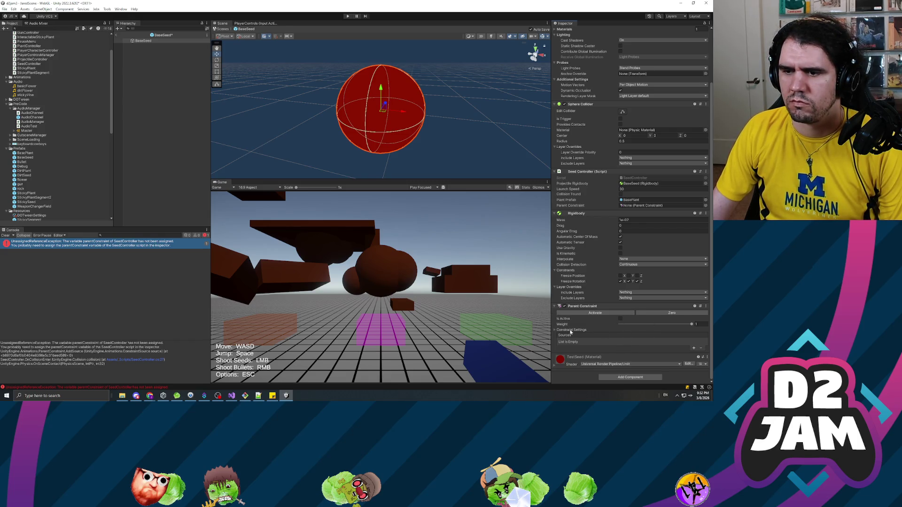
mouse_move(143, 41)
left_mouse_down()
mouse_move(655, 220)
mouse_move(646, 208)
left_mouse_up()
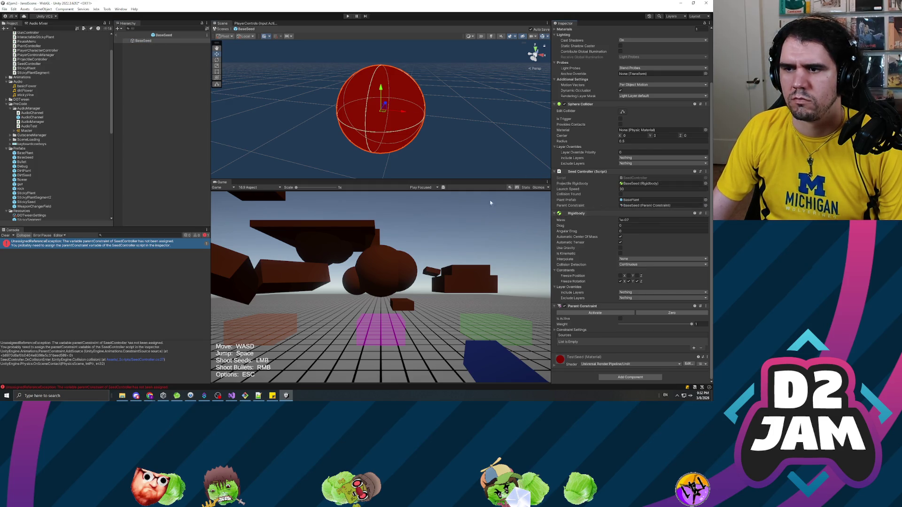
left_click(164, 101)
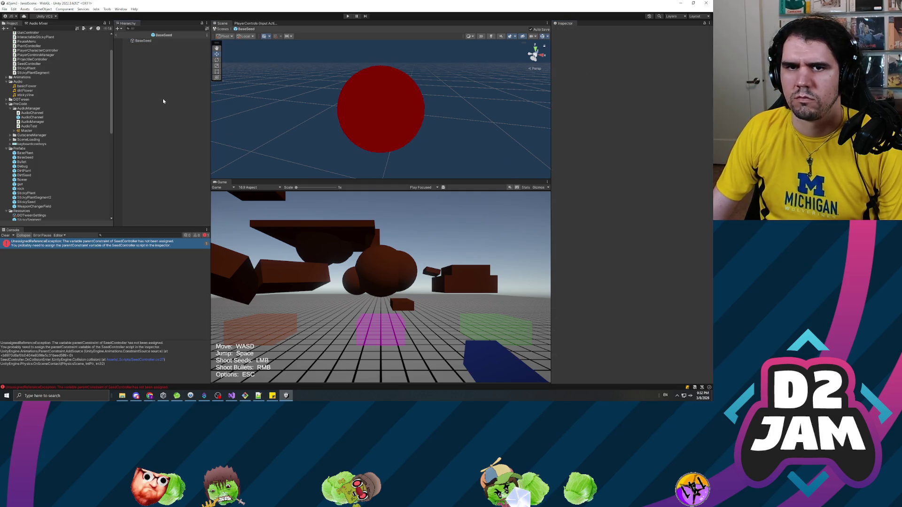
left_click(26, 153)
Link BasePlant's own Parent Constraint into its Plant Controller, then start Play mode
double_click(26, 154)
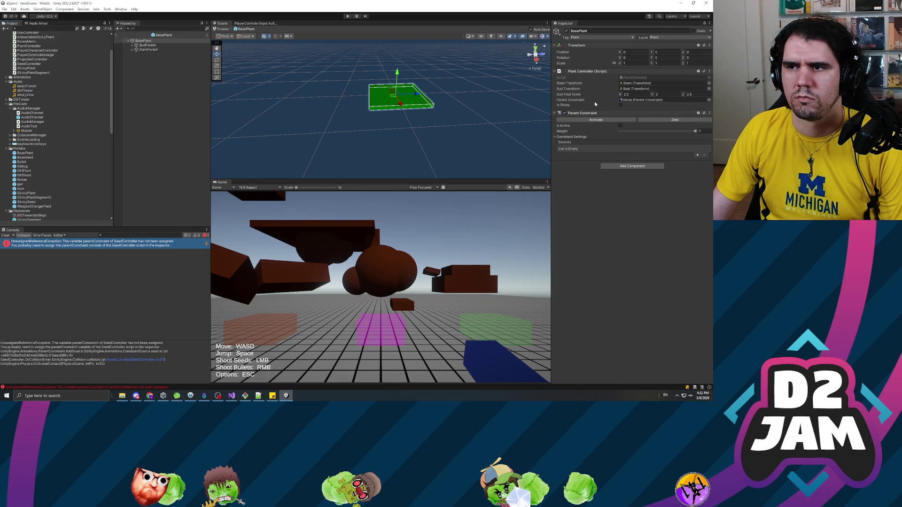
left_click_drag(143, 41, 641, 100)
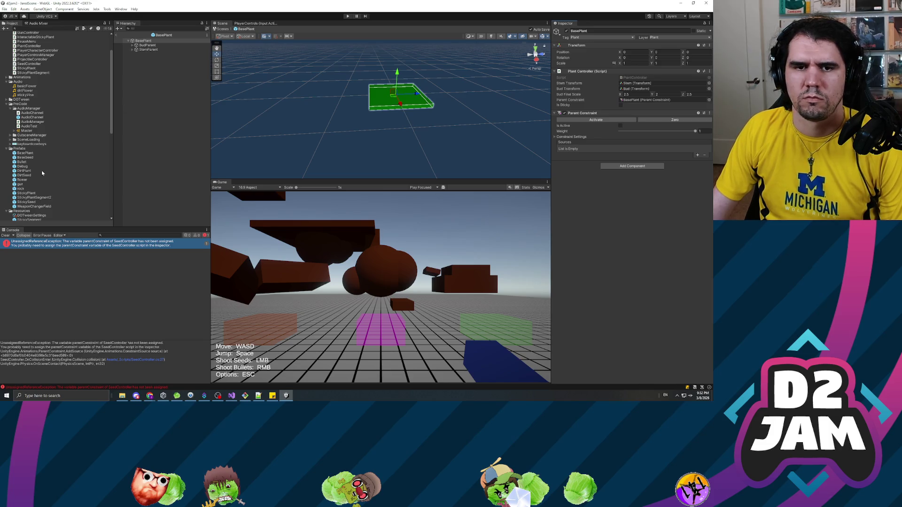
left_click(297, 69)
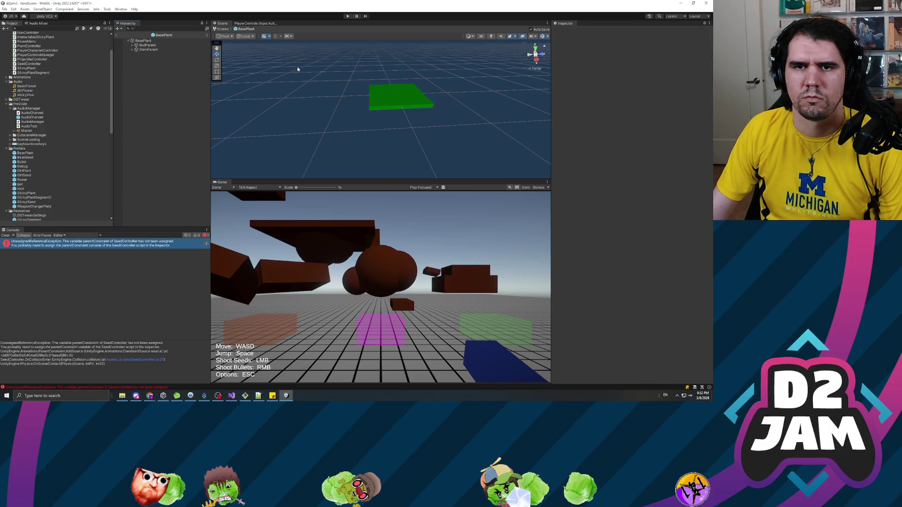
left_click(348, 17)
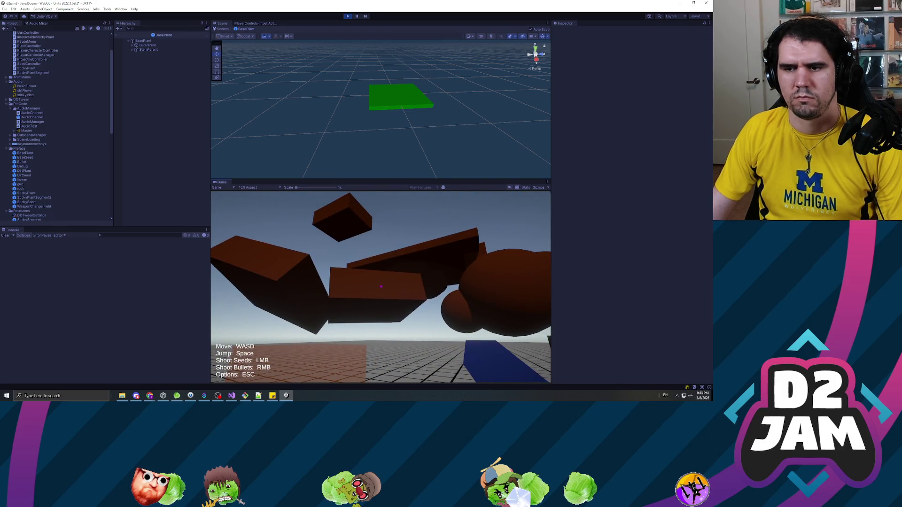
Pause the game and confirm a BasePlant(Clone)'s constraint sources are both Platform (4)
key("Escape")
left_click(143, 42)
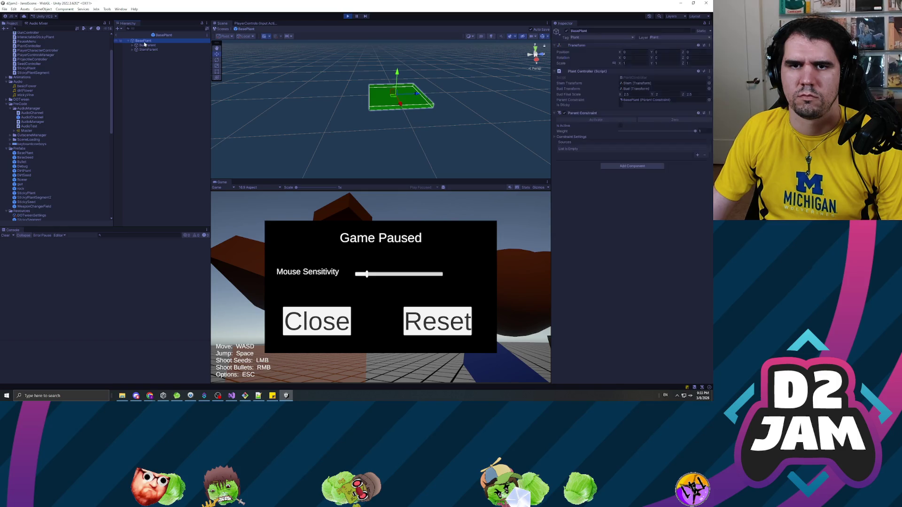
left_click(117, 36)
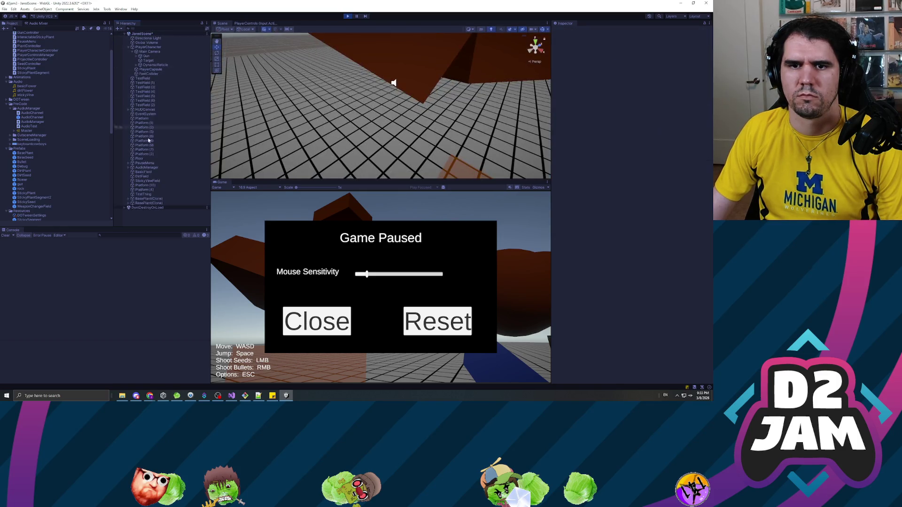
left_click(152, 201)
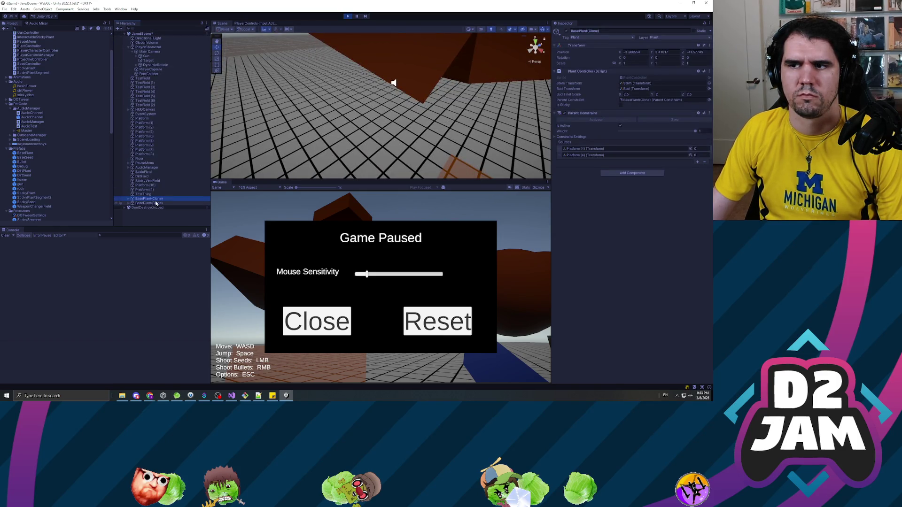
left_click(595, 149)
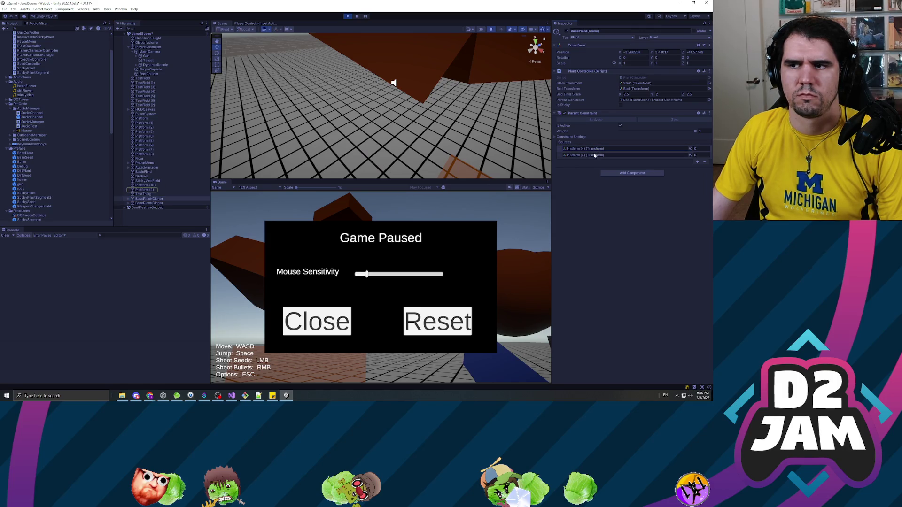
left_click(592, 157)
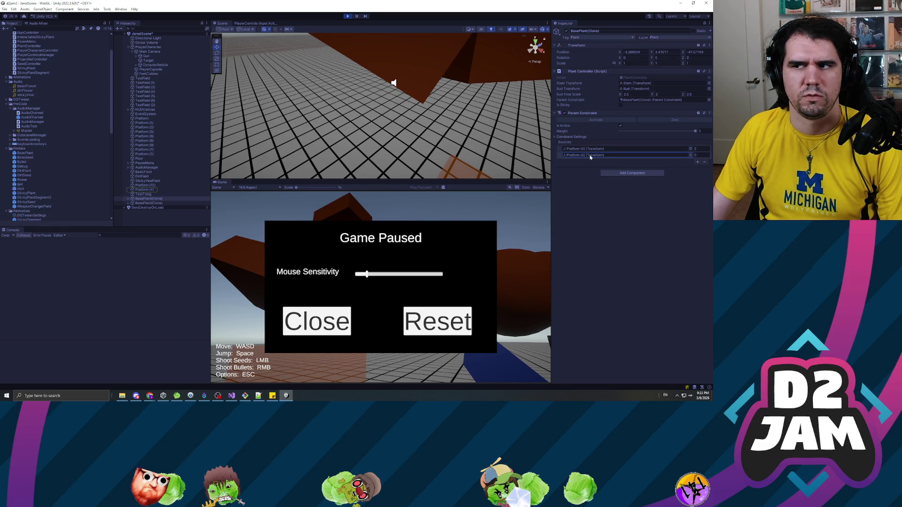
Compare the other spawned clones, review the constraint's detailed settings, and resume play
left_click(162, 199)
left_click(158, 203)
left_click(153, 199)
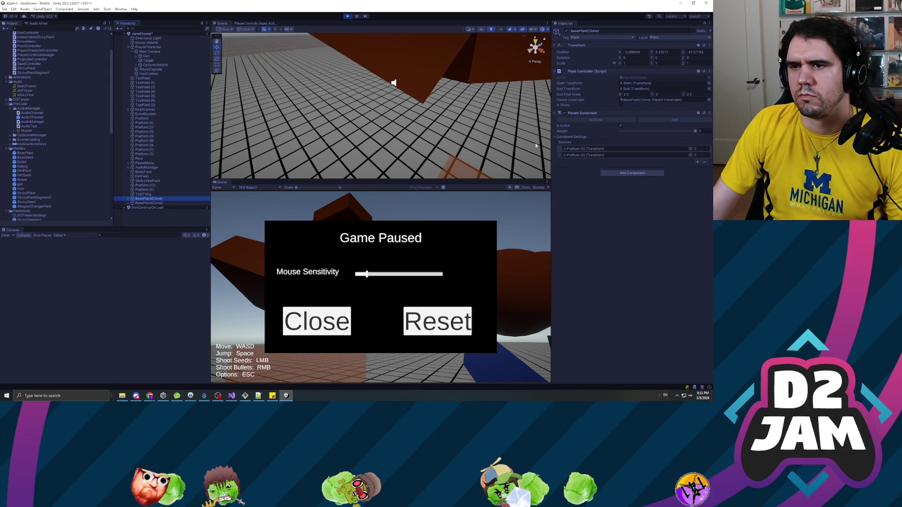
left_click(556, 137)
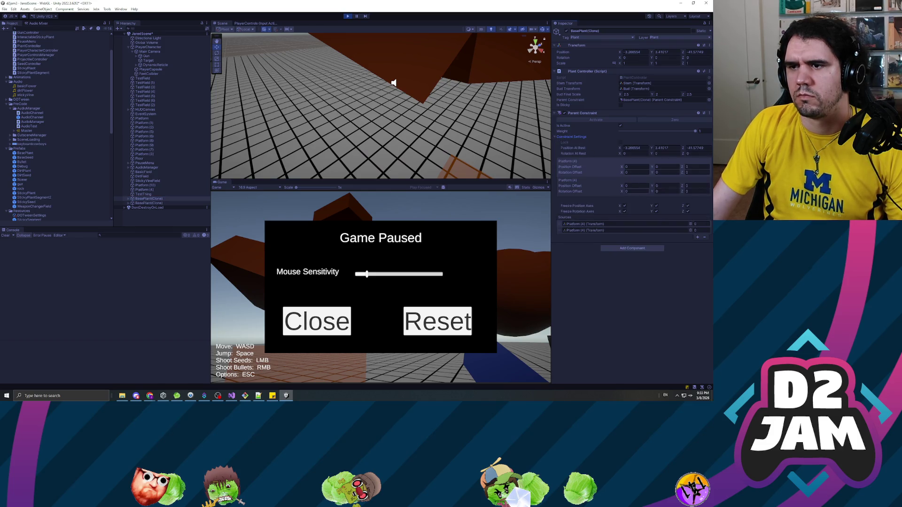
left_click(556, 137)
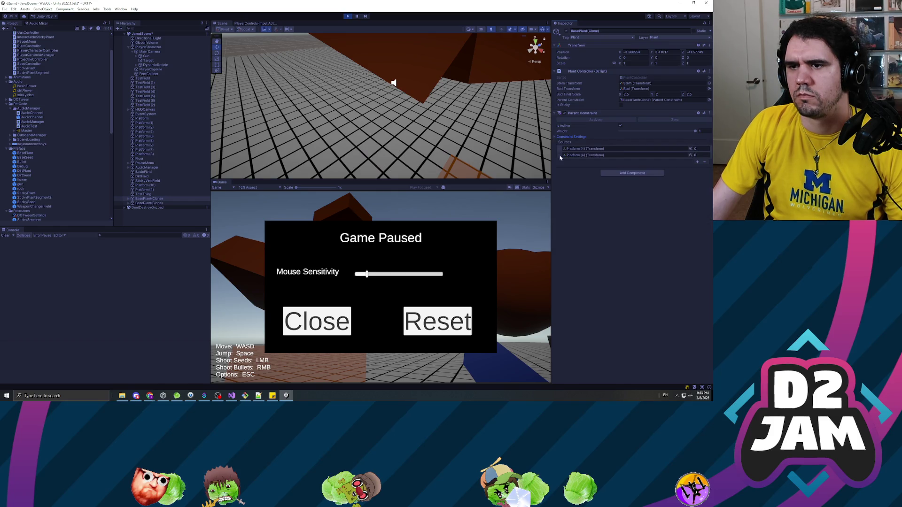
key("alt+Tab")
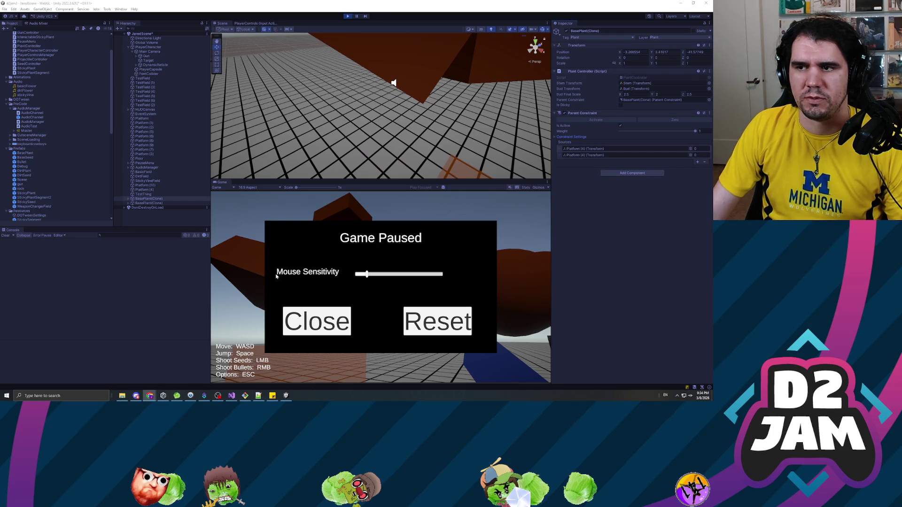
left_click(316, 321)
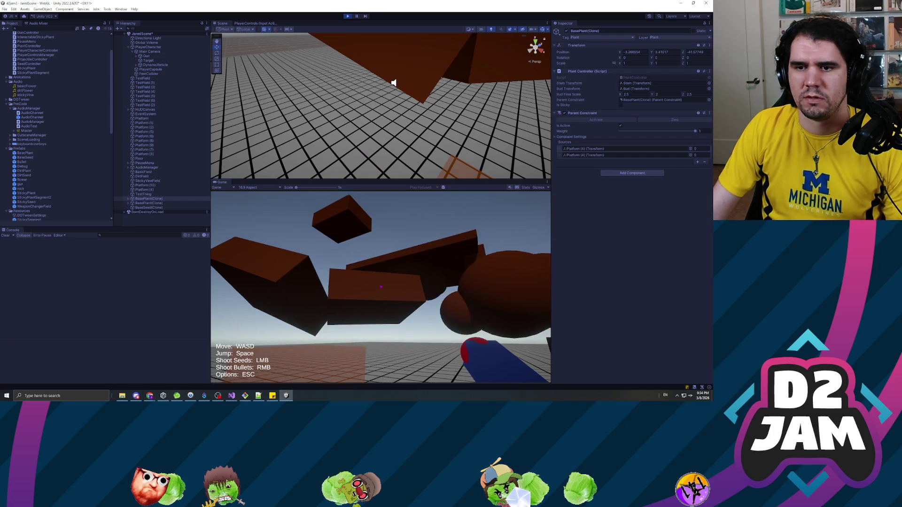
Resume the game and orbit the Scene view around the level
left_click(380, 287)
key("Escape")
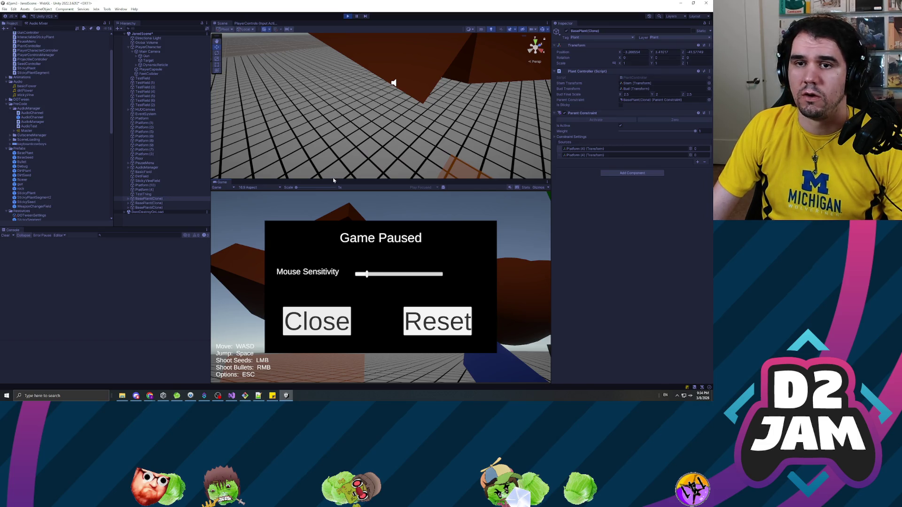
mouse_move(331, 120)
left_mouse_down()
mouse_move(354, 92)
mouse_move(322, 139)
mouse_move(434, 72)
mouse_move(415, 42)
mouse_move(362, 151)
mouse_move(385, 103)
mouse_move(651, 79)
left_mouse_up()
left_click_drag(385, 103, 329, 70)
mouse_move(126, 20)
left_mouse_down()
mouse_move(273, 94)
mouse_move(305, 118)
mouse_move(300, 136)
mouse_move(386, 125)
mouse_move(379, 177)
left_mouse_up()
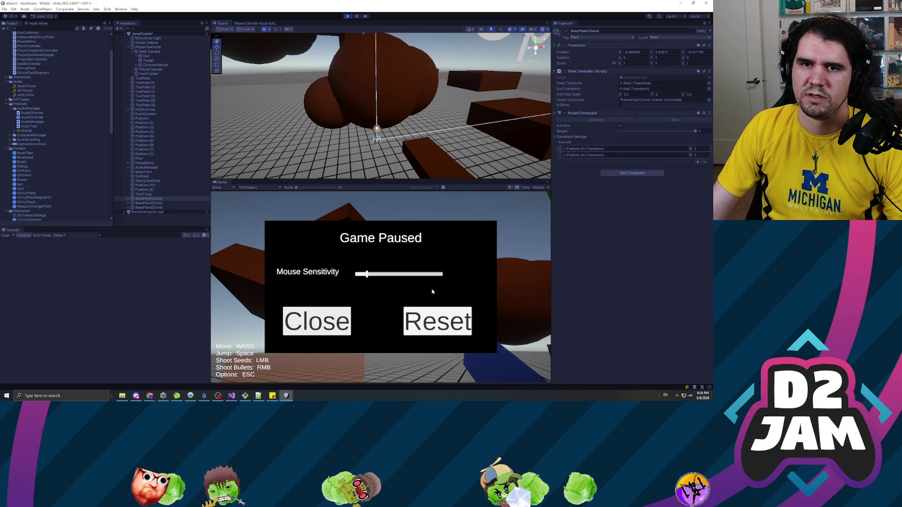
Raise Mouse Sensitivity, reset it to default, shoot another seed, and pause again
left_click_drag(367, 274, 430, 274)
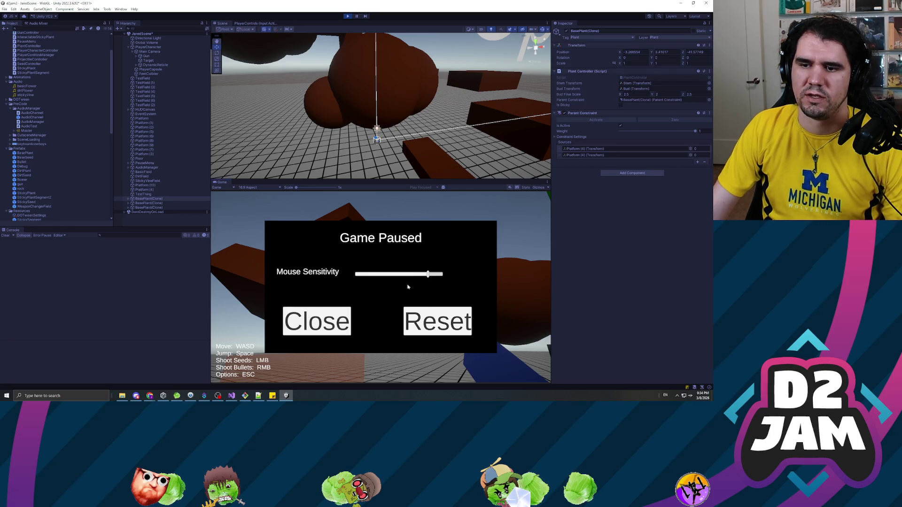
key("Escape")
key("Escape")
left_click(366, 274)
key("Escape")
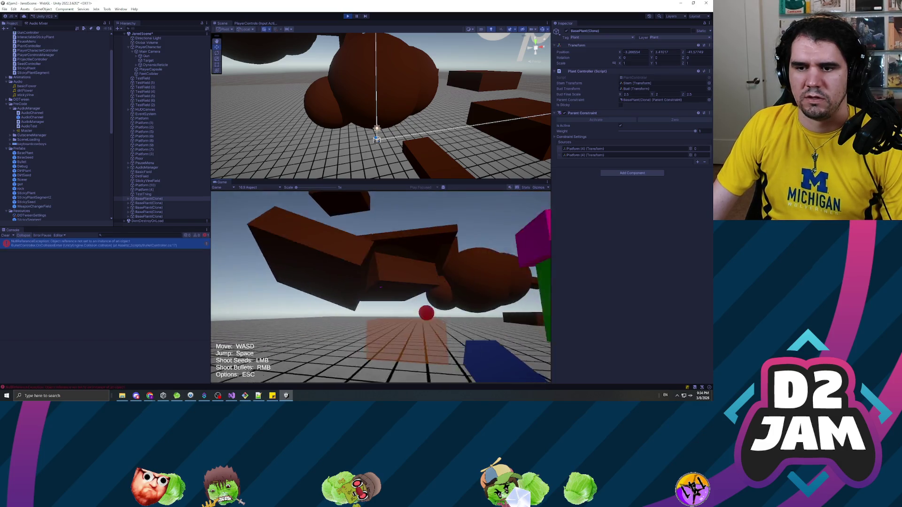
left_click(380, 286)
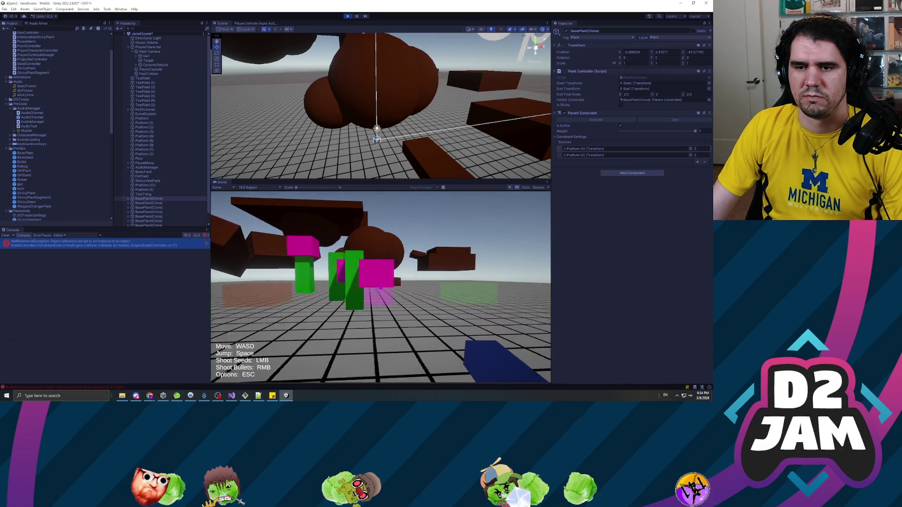
key("Escape")
left_click(121, 9)
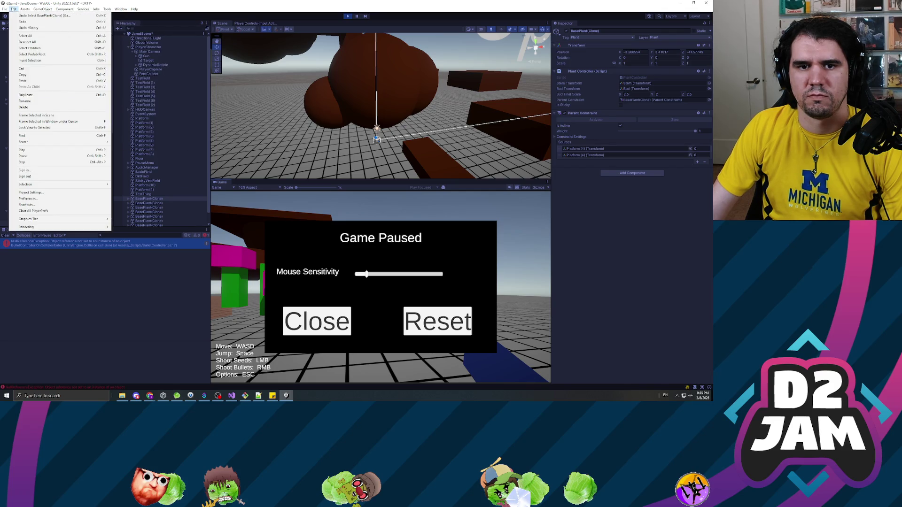
left_click(31, 193)
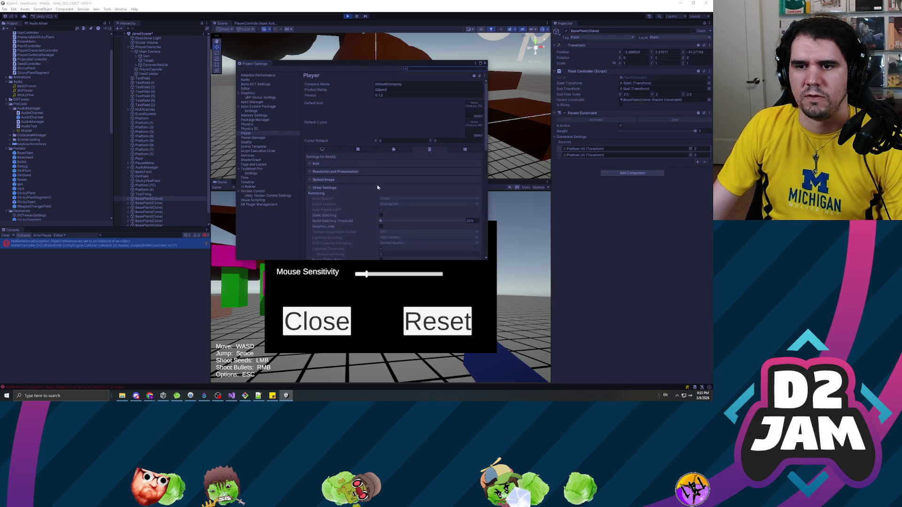
scroll(368, 191, "down", 5)
scroll(368, 191, "up", 5)
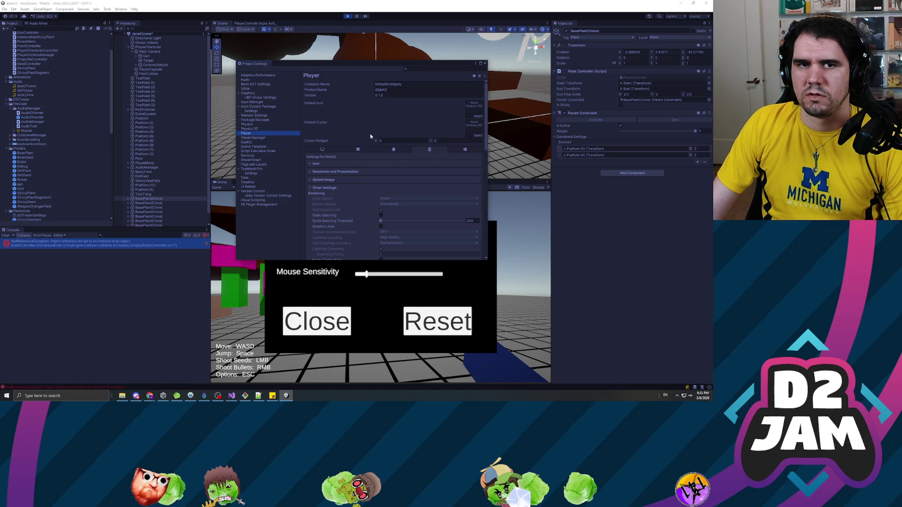
left_click(13, 9)
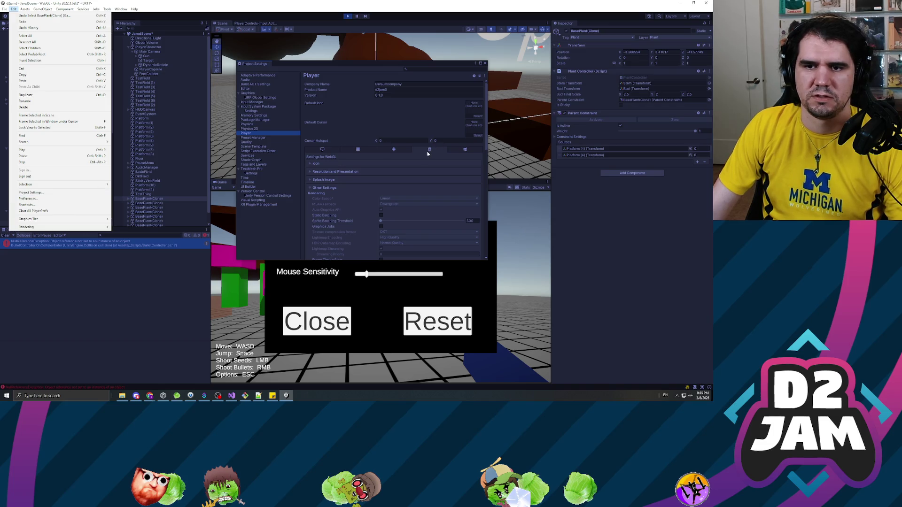
left_click(398, 150)
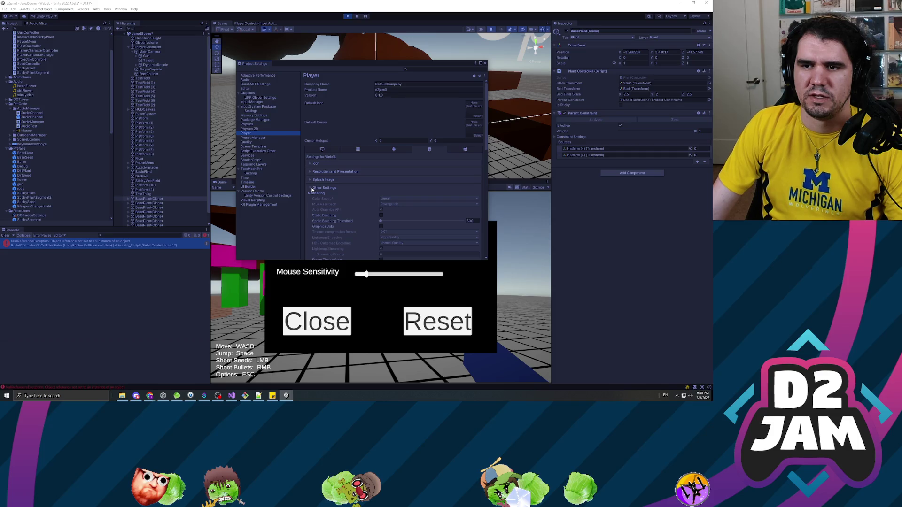
scroll(328, 186, "down", 3)
scroll(336, 185, "down", 2)
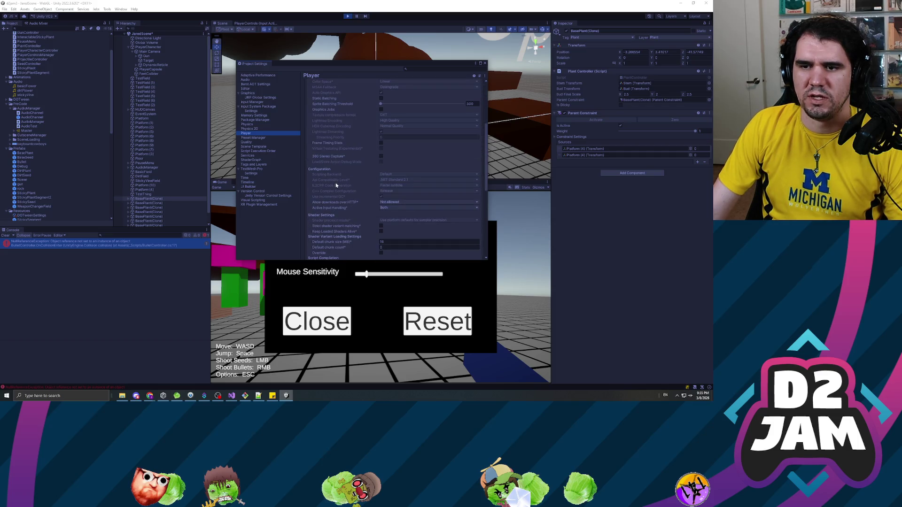
scroll(336, 185, "up", 3)
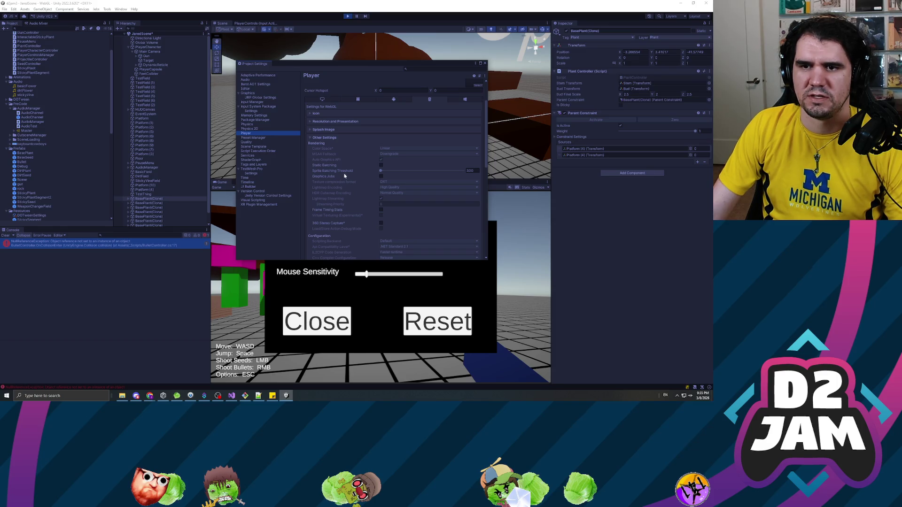
left_click(325, 138)
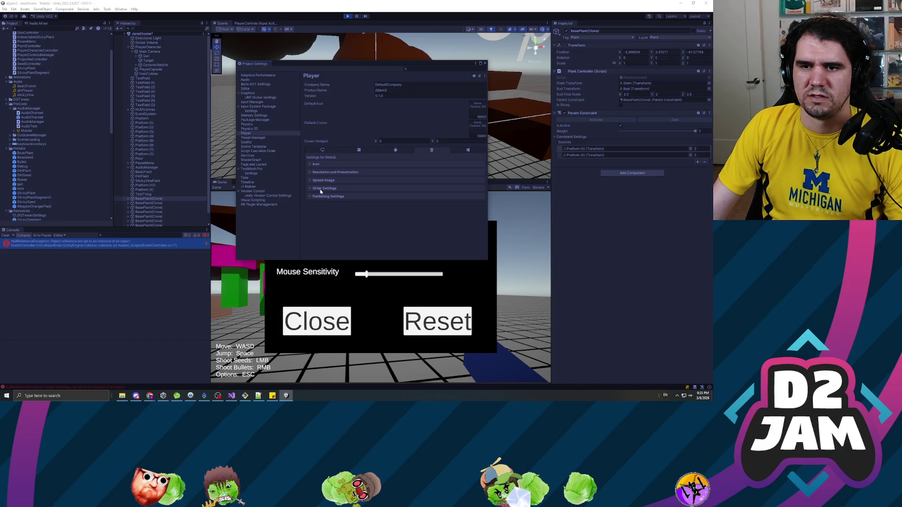
left_click(321, 190)
scroll(337, 182, "down", 3)
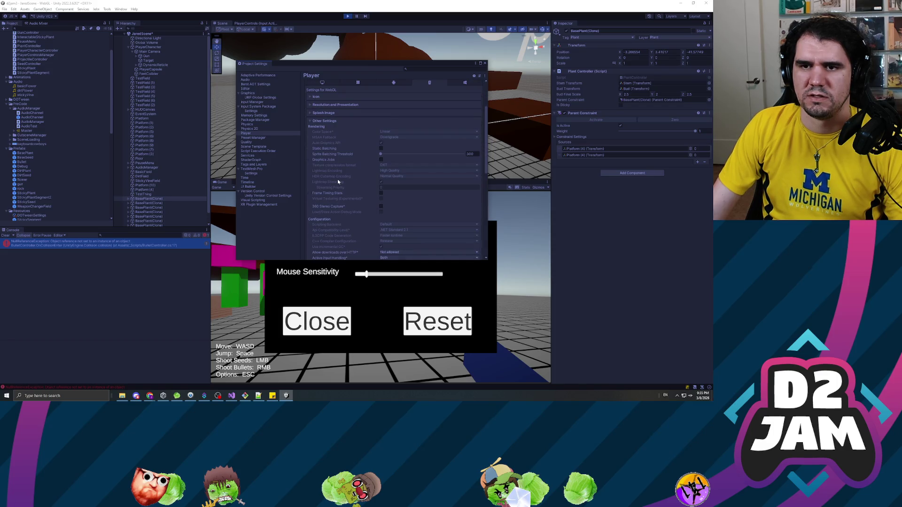
scroll(334, 136, "down", 3)
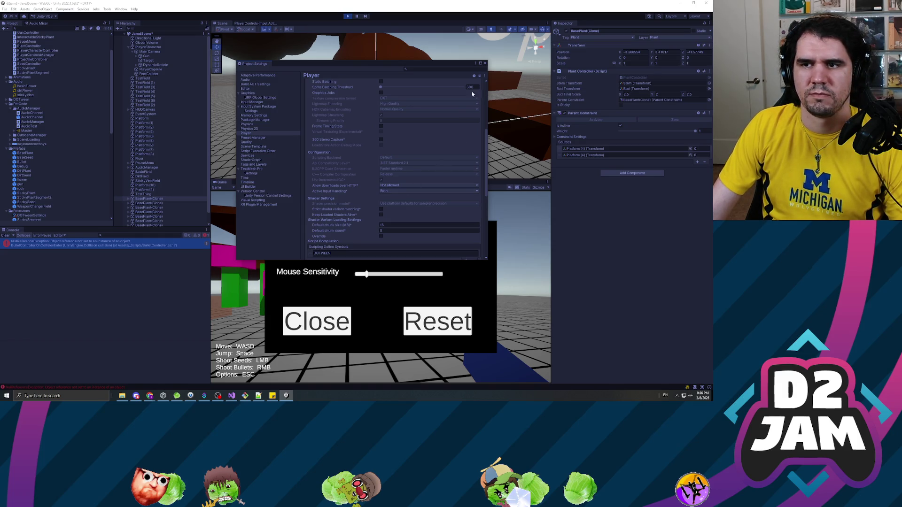
left_click(485, 63)
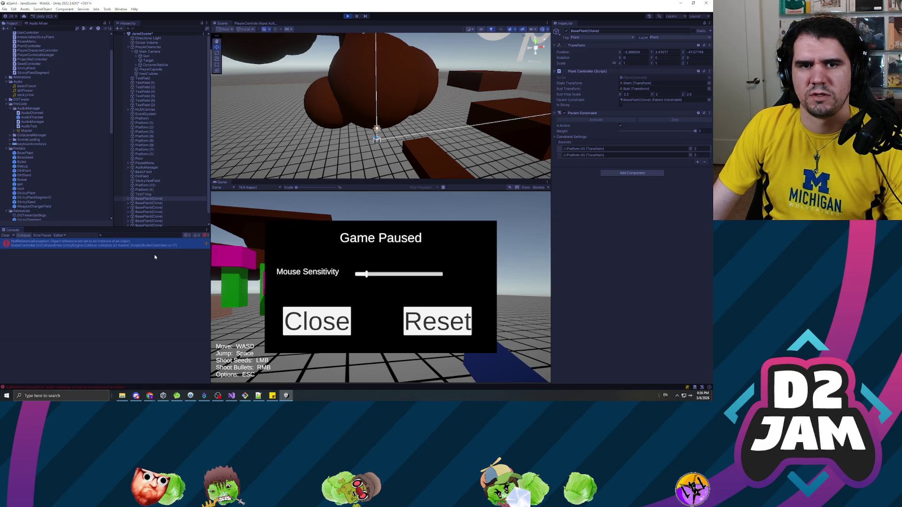
left_click(348, 16)
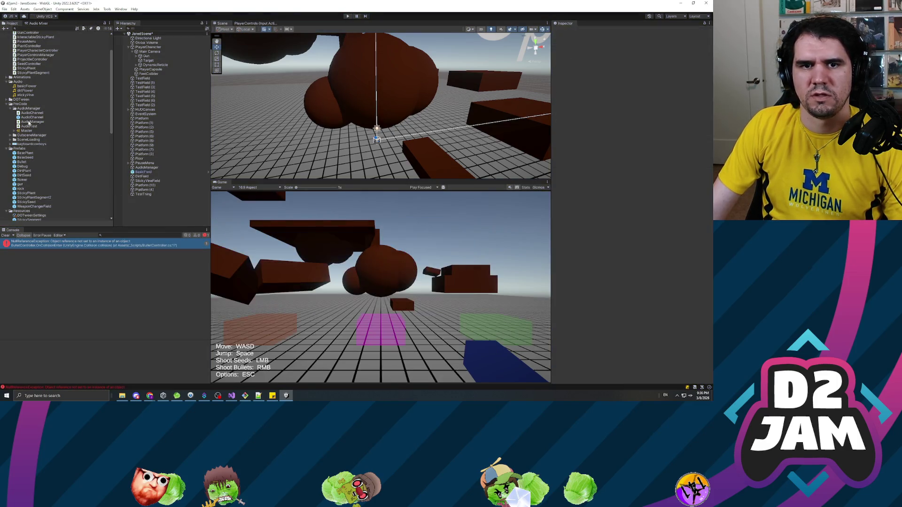
Select SplashScene, then choose Reload for the scene changed on disk
scroll(29, 122, "down", 5)
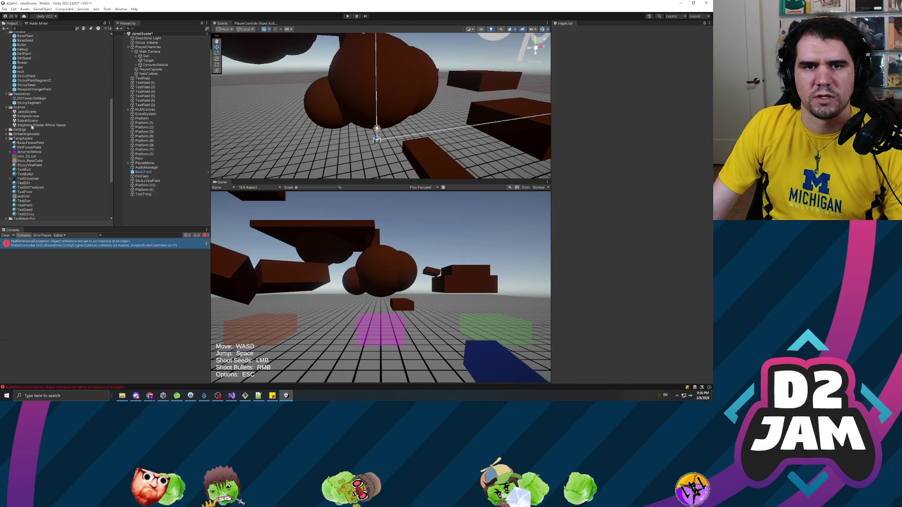
left_click(31, 121)
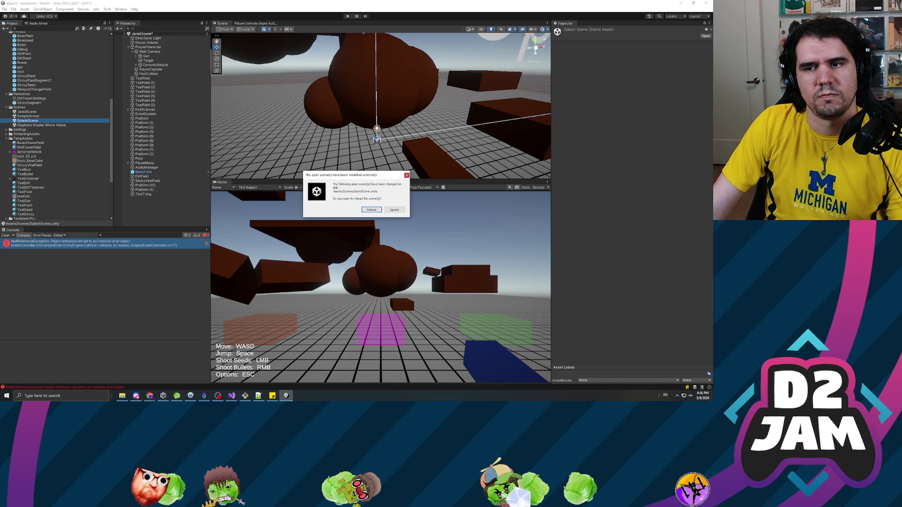
left_click(371, 209)
Open MainScene and play-test it by shooting two seeds
double_click(26, 116)
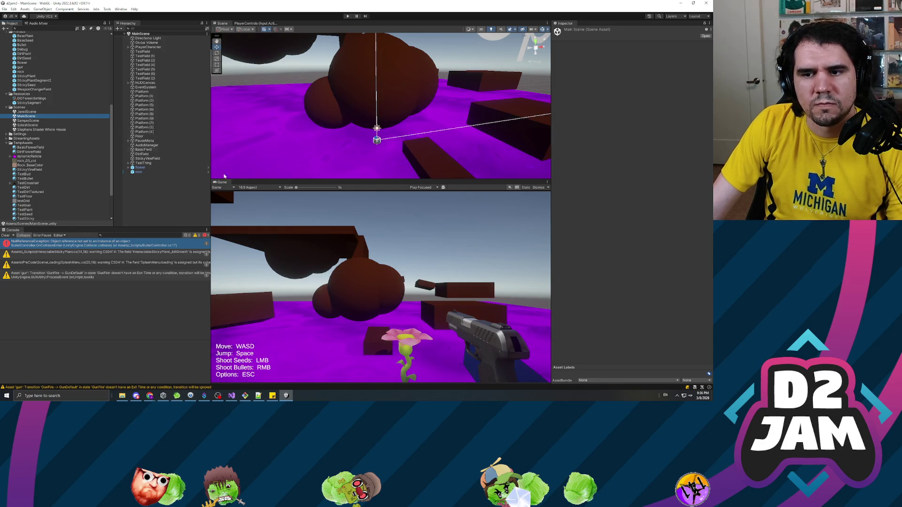
left_click(347, 16)
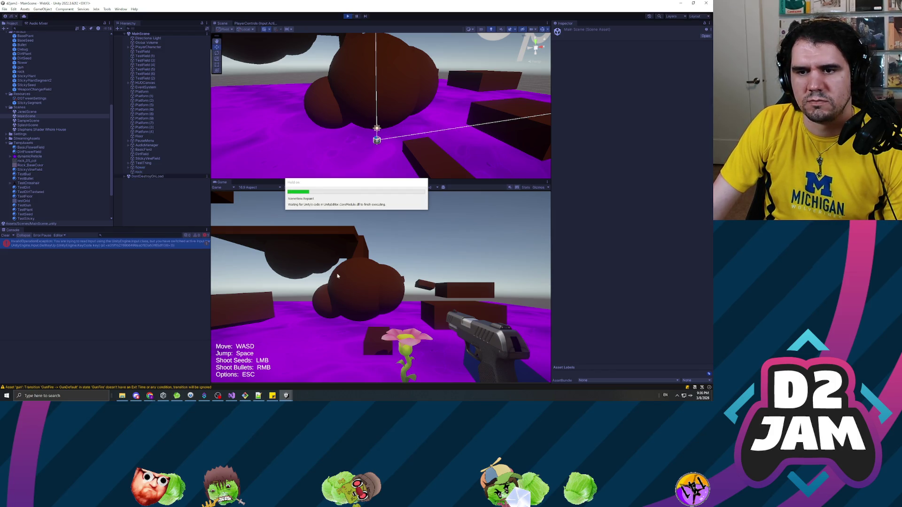
left_click(407, 207)
left_click(336, 297)
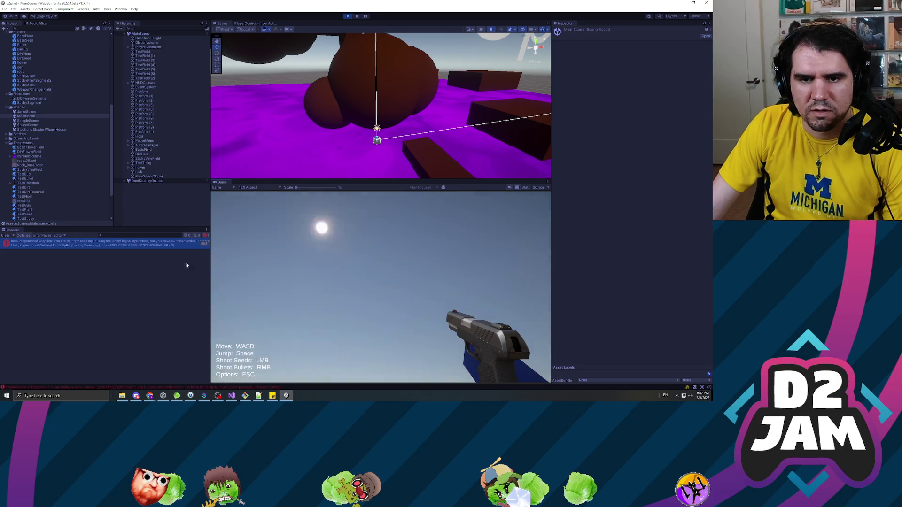
Trace the console's input error to the PauseMenu object and stop Play mode
left_click(134, 245)
left_click(143, 141)
left_click(348, 16)
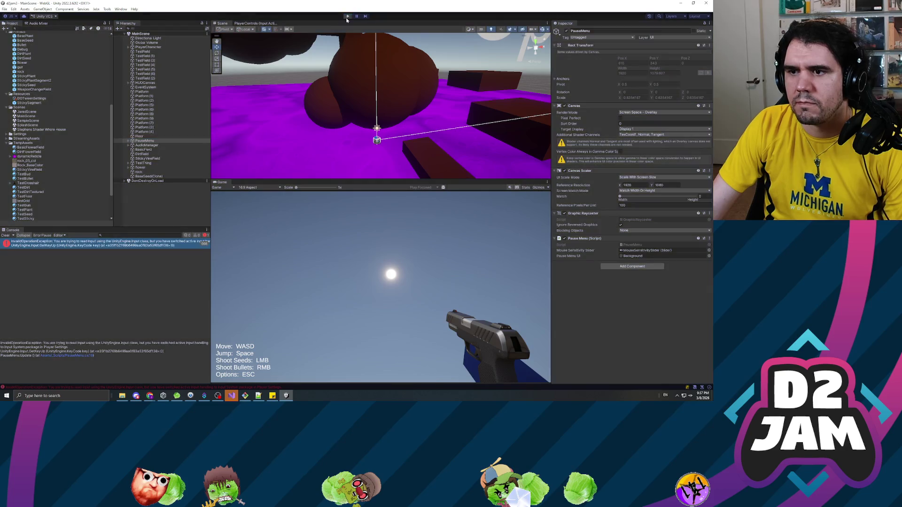
left_click(14, 9)
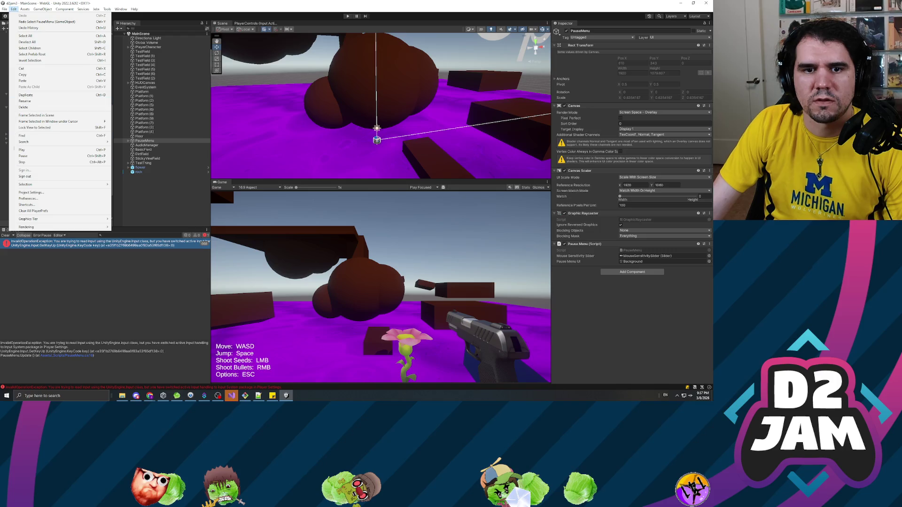
Set Player Active Input Handling to Both, then shoot a seed and open the pause menu
left_click(30, 192)
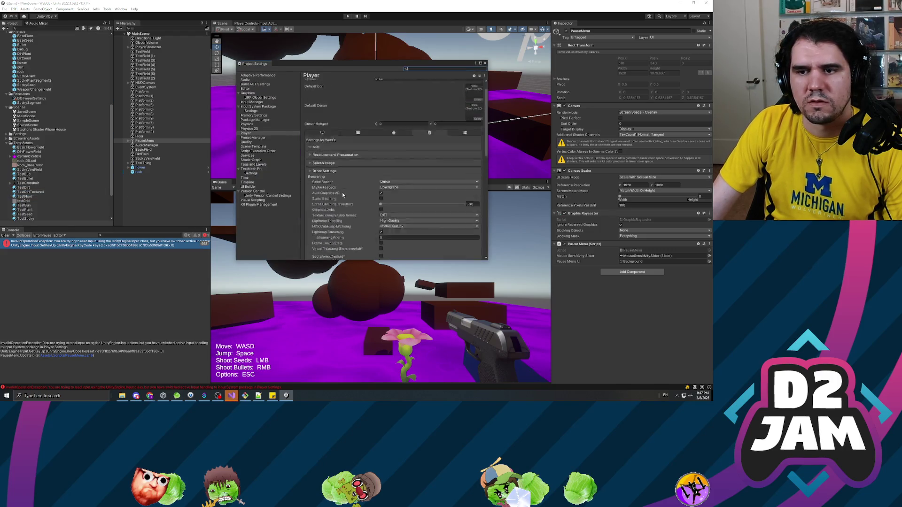
scroll(343, 195, "down", 5)
left_click(404, 191)
left_click(404, 210)
left_click(378, 209)
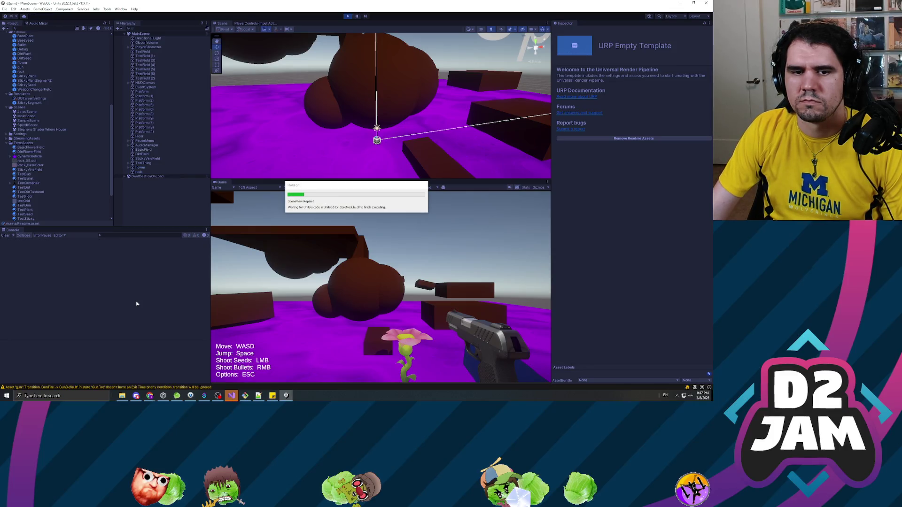
left_click(381, 287)
key("Escape")
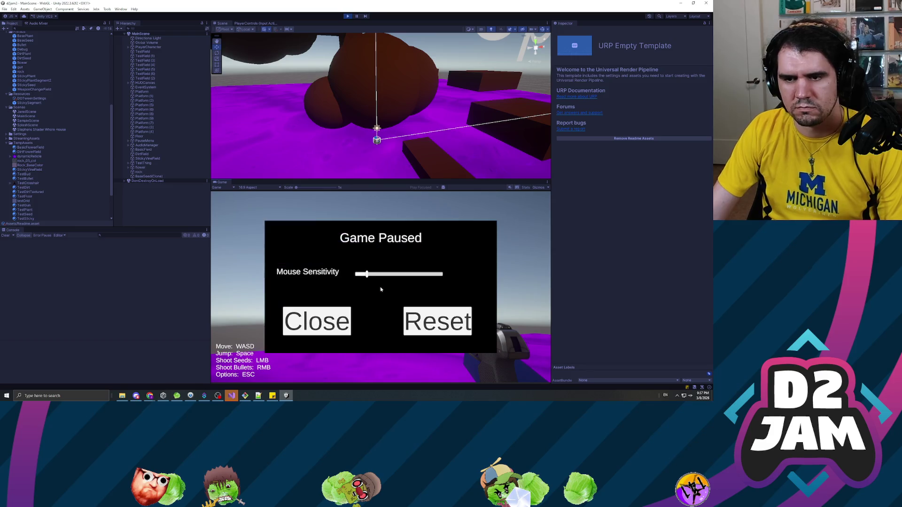
Close the Game Paused menu to resume playing MainScene
left_click(313, 321)
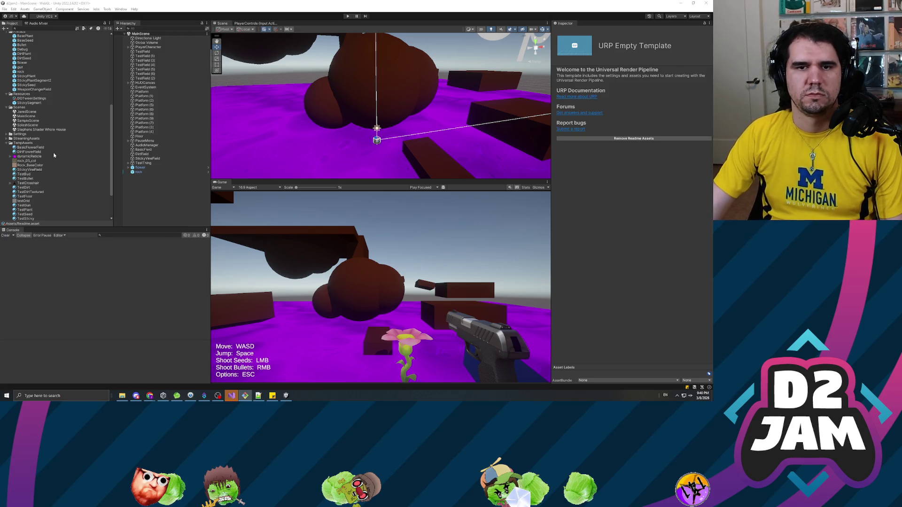
Let the updated scripts recompile and open JaredScene from the Scenes folder
left_click(35, 125)
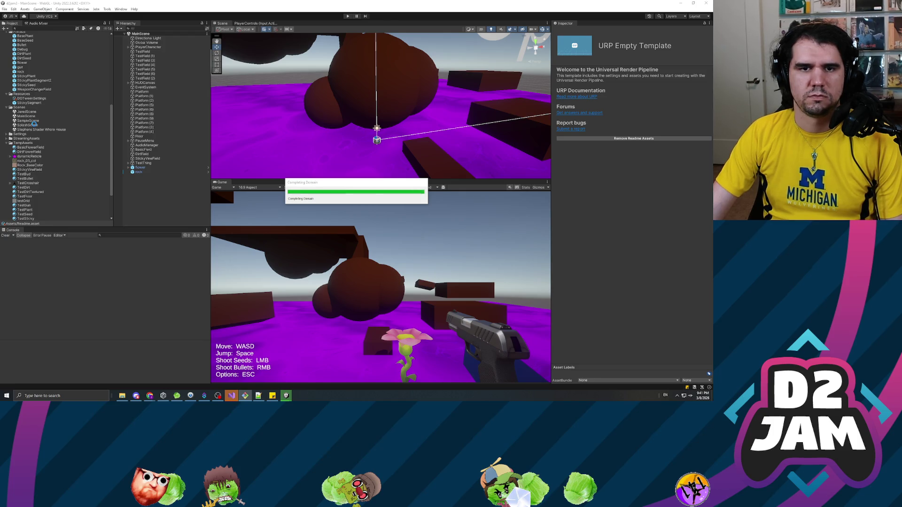
double_click(28, 112)
left_click(162, 190)
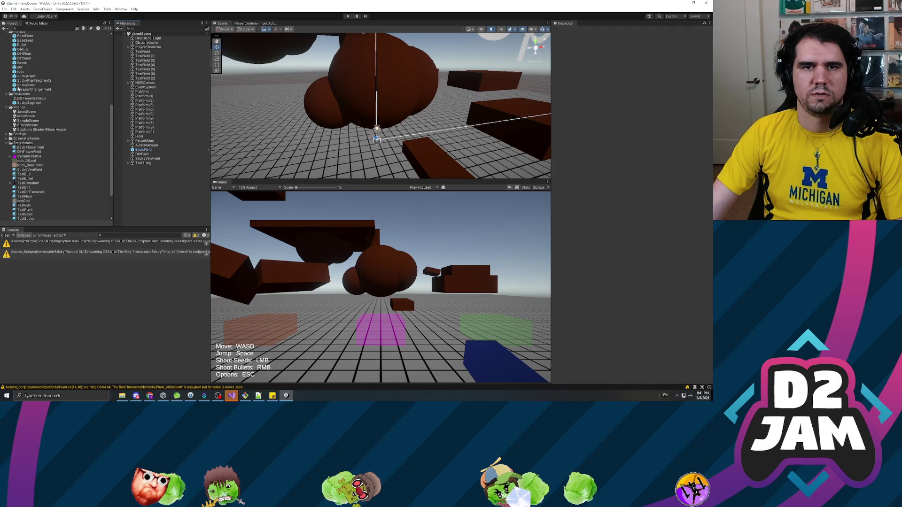
scroll(33, 82, "up", 3)
left_click(24, 96)
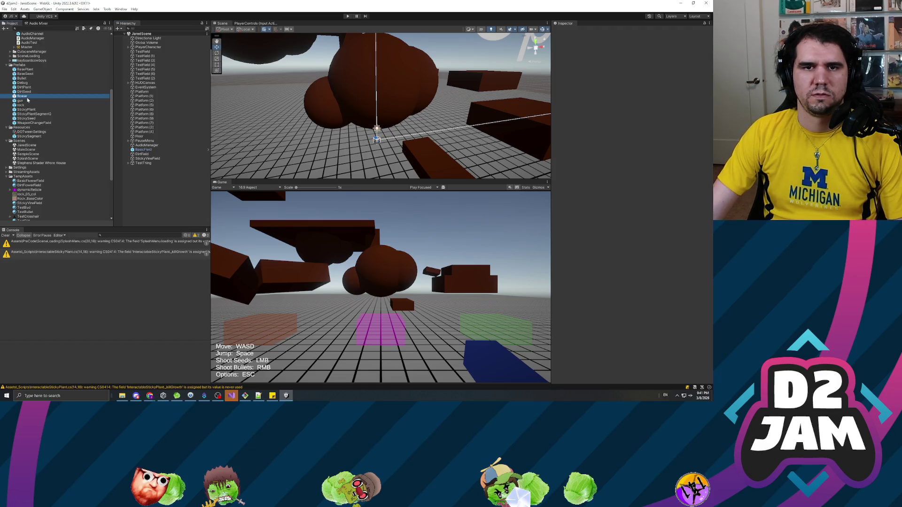
Review BasePlant's empty Parent Constraint sources, then play JaredScene and fire a shot
double_click(27, 70)
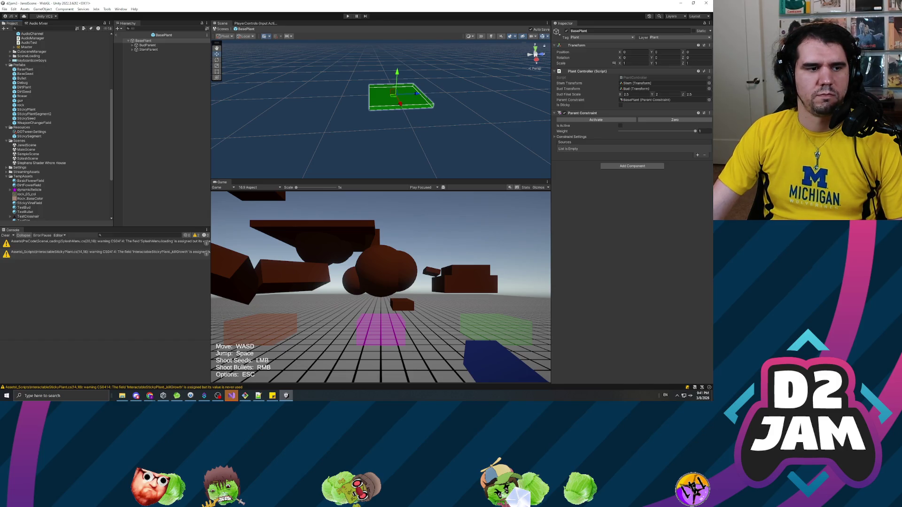
left_click(347, 16)
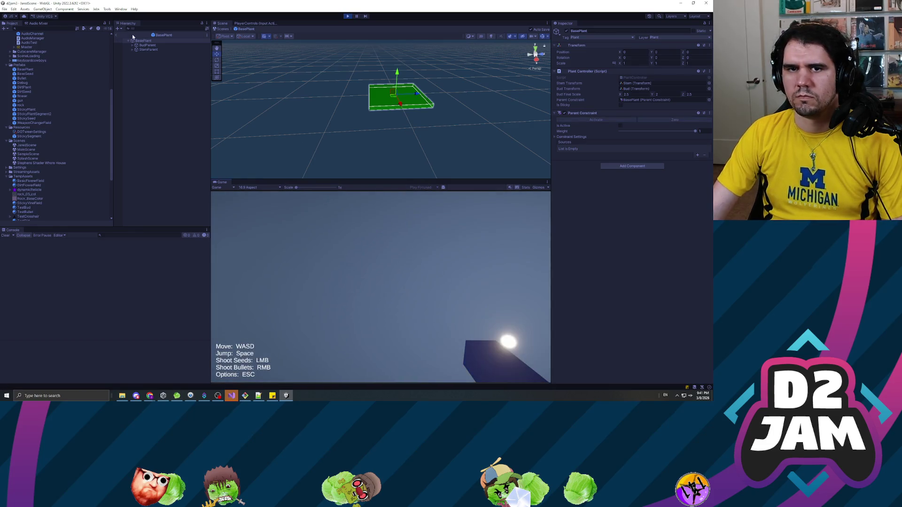
left_click(115, 35)
right_click(302, 222)
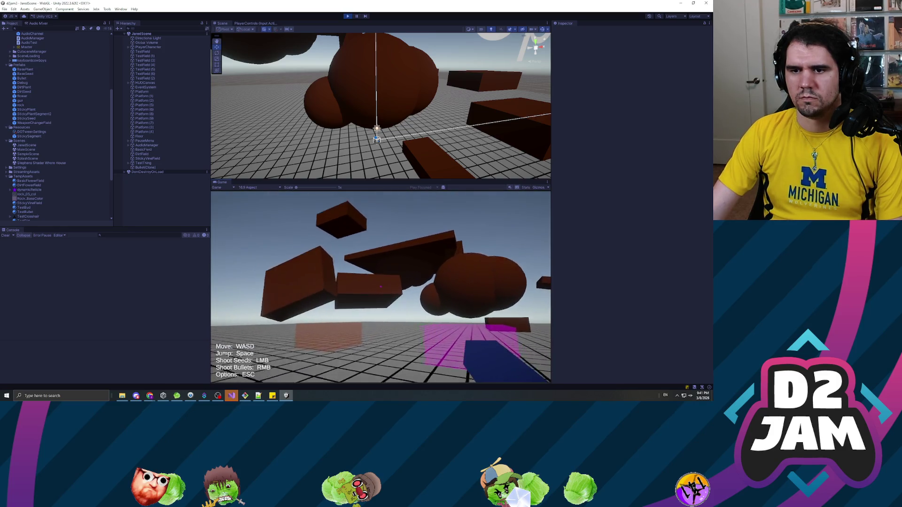
Shoot three seeds onto the moving platforms, pausing with Escape between shots
left_click(380, 286)
key("Escape")
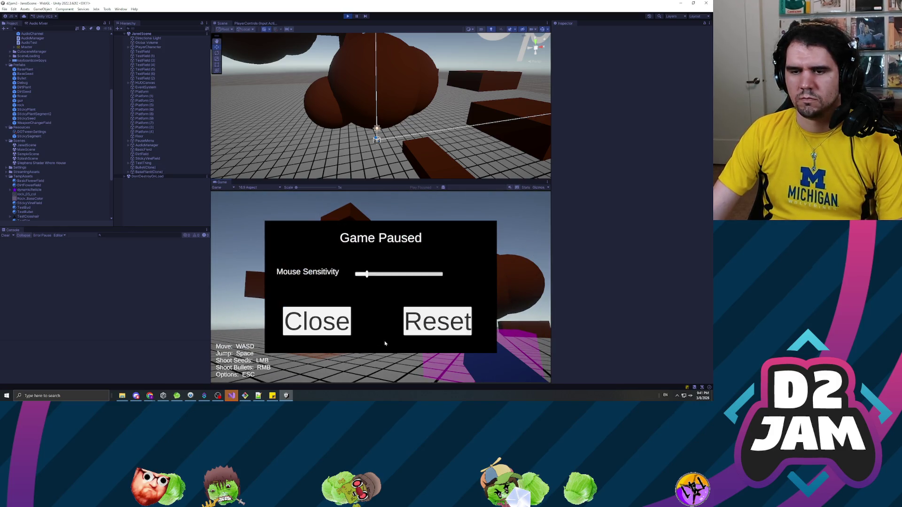
left_click(317, 321)
left_click(381, 286)
left_click(381, 287)
key("Escape")
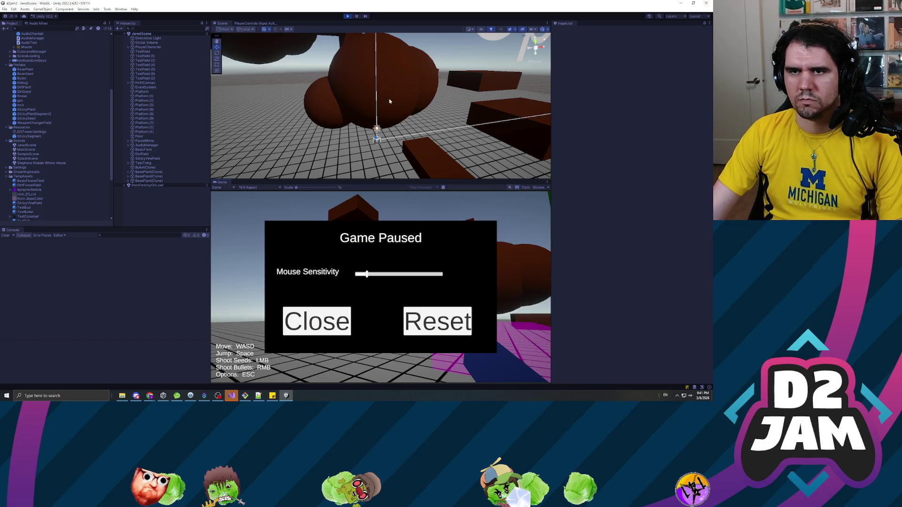
Restart the play-test, fire a bullet, shoot a seed onto a platform, then pause
left_click(348, 16)
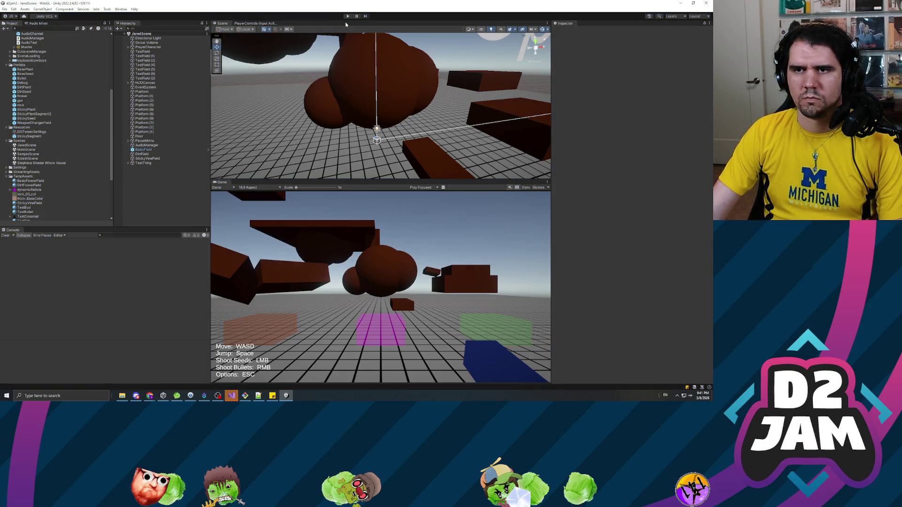
left_click(347, 16)
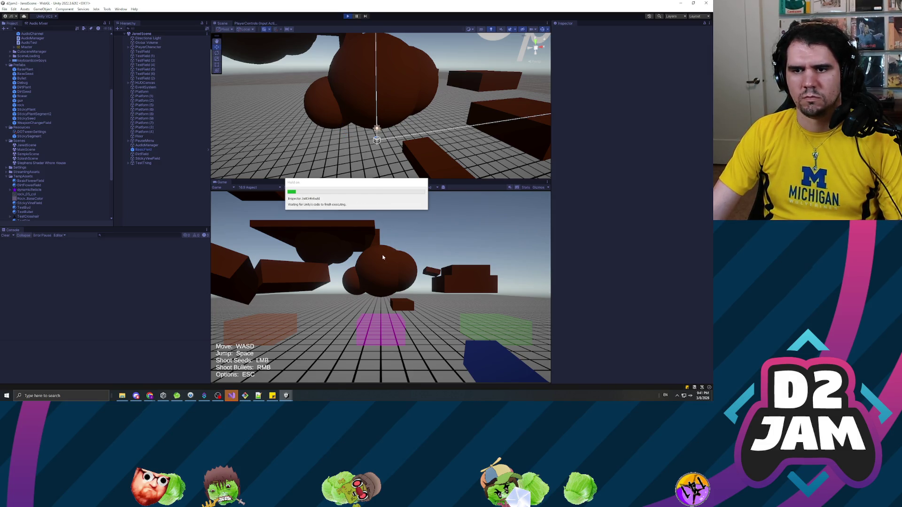
right_click(359, 288)
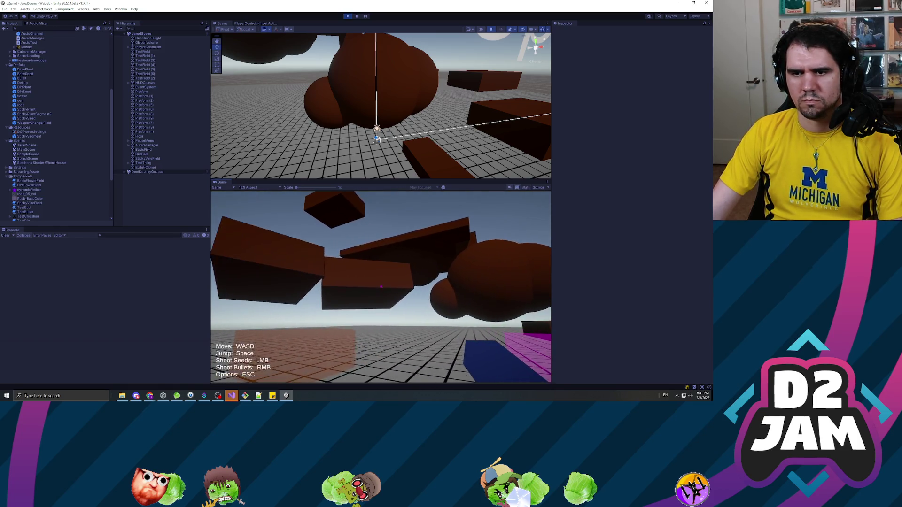
left_click(380, 287)
key("Escape")
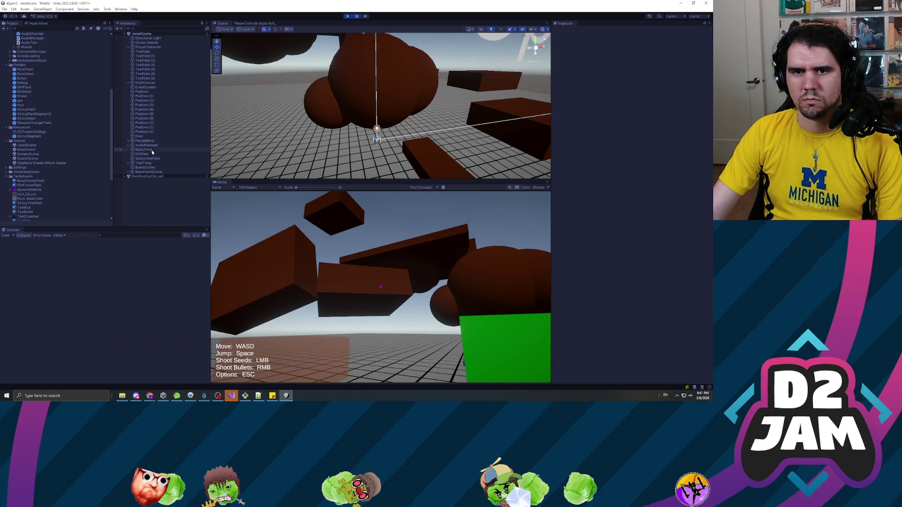
Select BasePlant(Clone) and resume play to watch its Parent Constraint list Platform (4) twice
left_click(159, 172)
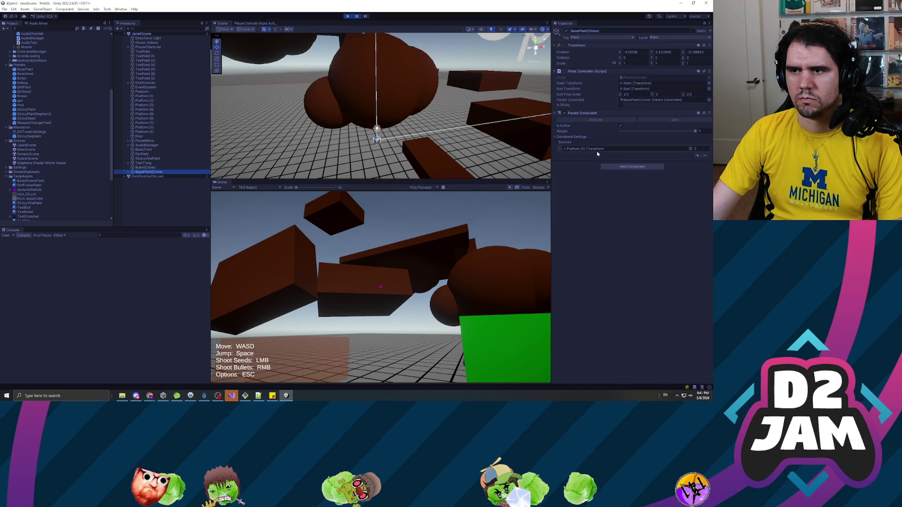
left_click(356, 16)
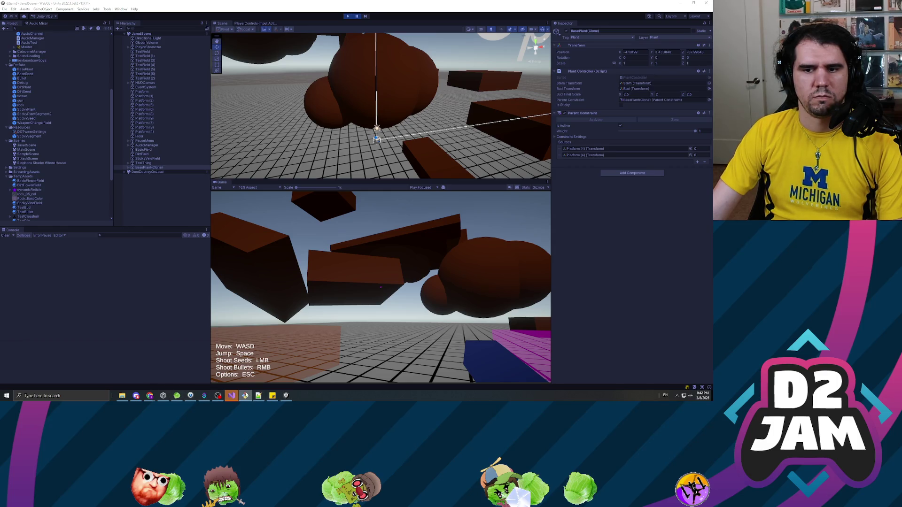
mouse_move(255, 399)
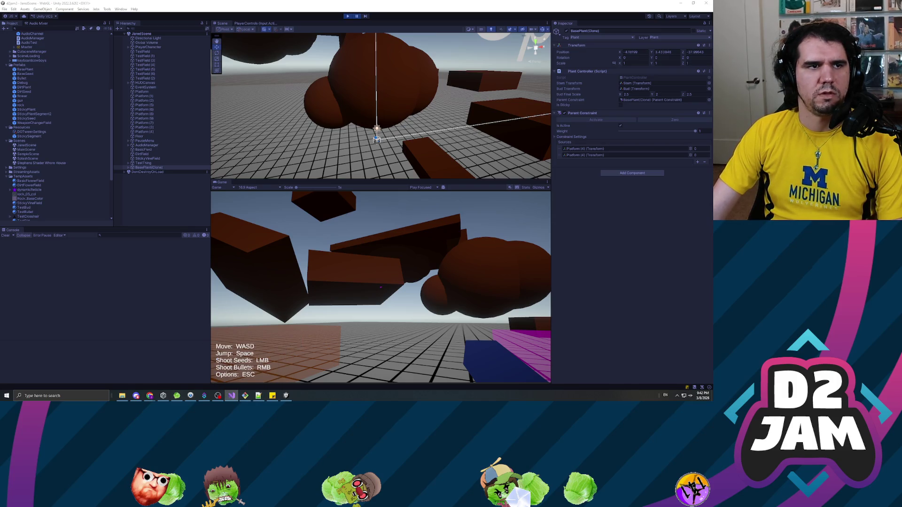
key("alt+Tab")
Review the ConstraintSource code in AttachToParent in PlantController.cs
left_click(89, 177)
scroll(141, 189, "up", 5)
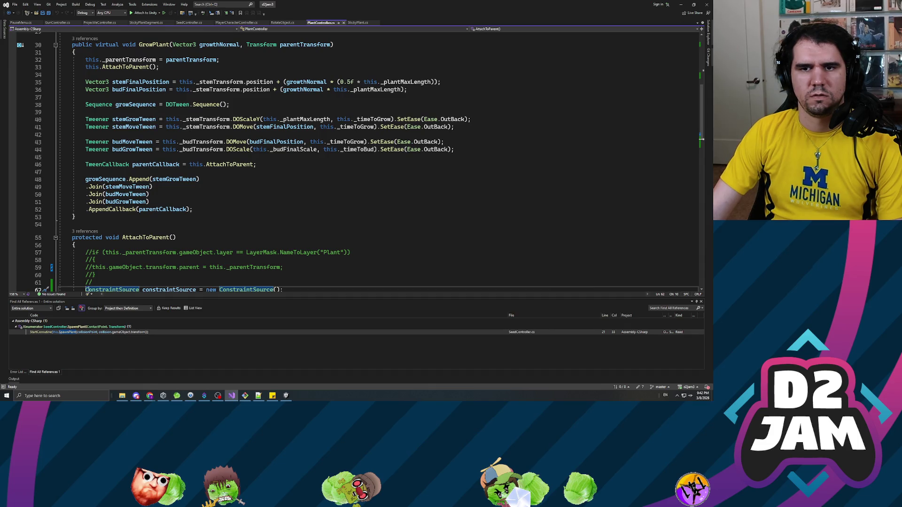
scroll(221, 165, "down", 6)
scroll(221, 164, "up", 5)
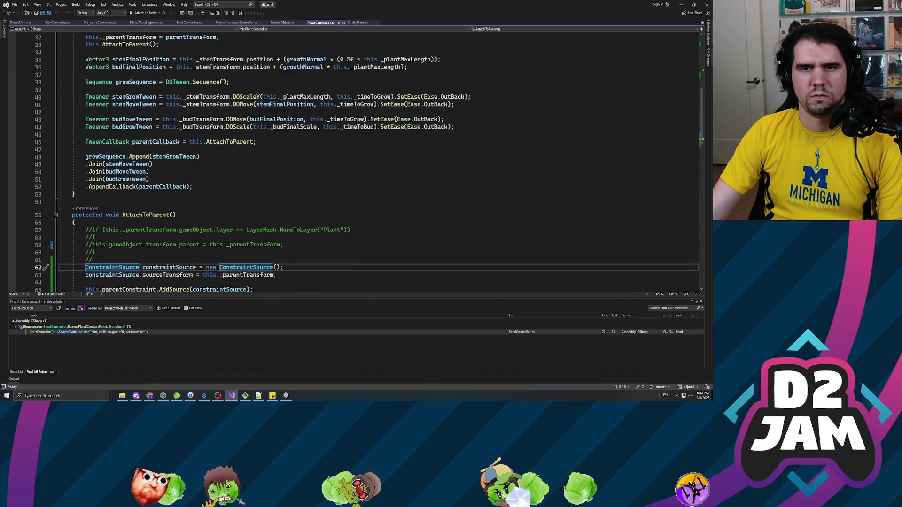
scroll(122, 156, "up", 5)
Review the GrowPlant TweenCallback and highlight every use of _parentTransform
left_click(85, 254)
scroll(86, 254, "down", 5)
left_click(76, 194)
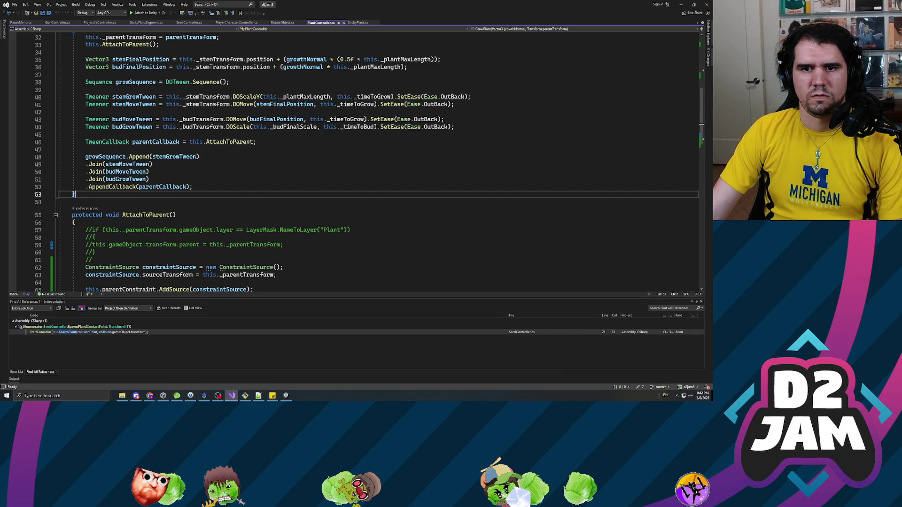
scroll(357, 162, "down", 2)
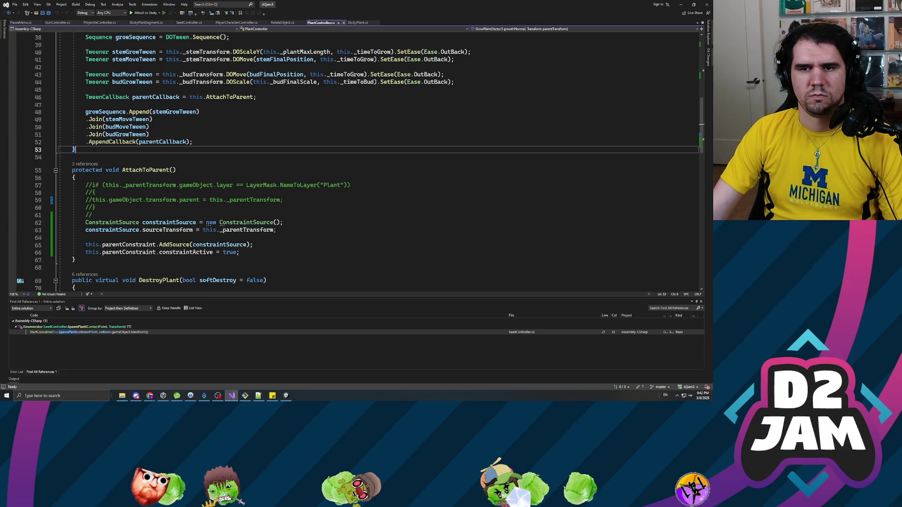
double_click(247, 231)
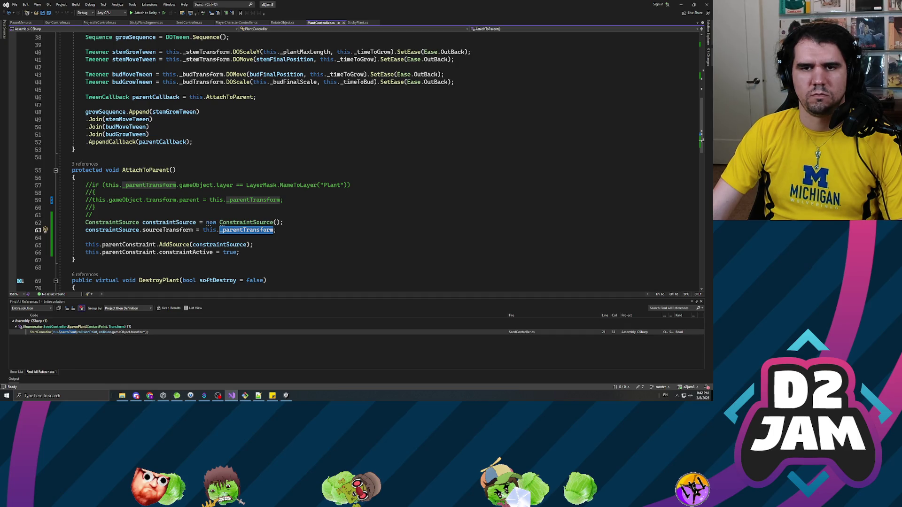
scroll(357, 162, "up", 4)
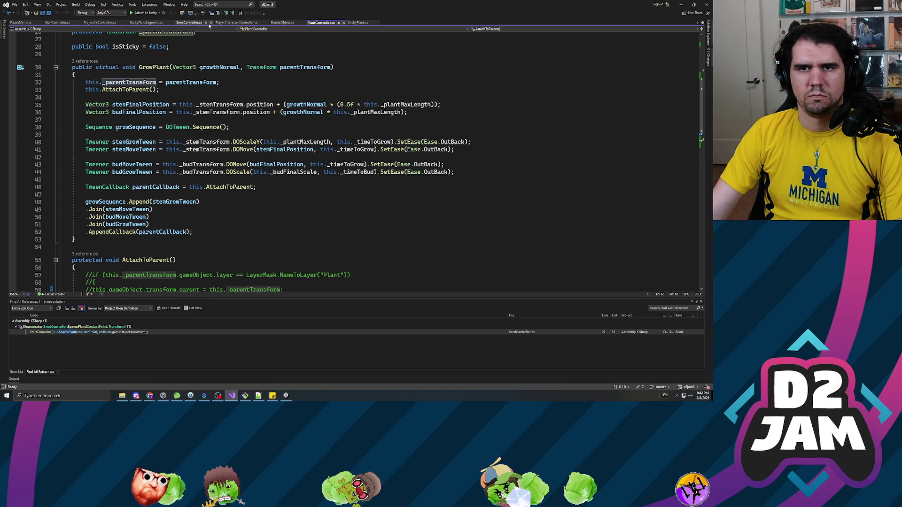
Check the _timeToSpawnPlant declaration in SeedController.cs, then return to Unity
left_click(192, 23)
left_click(196, 116)
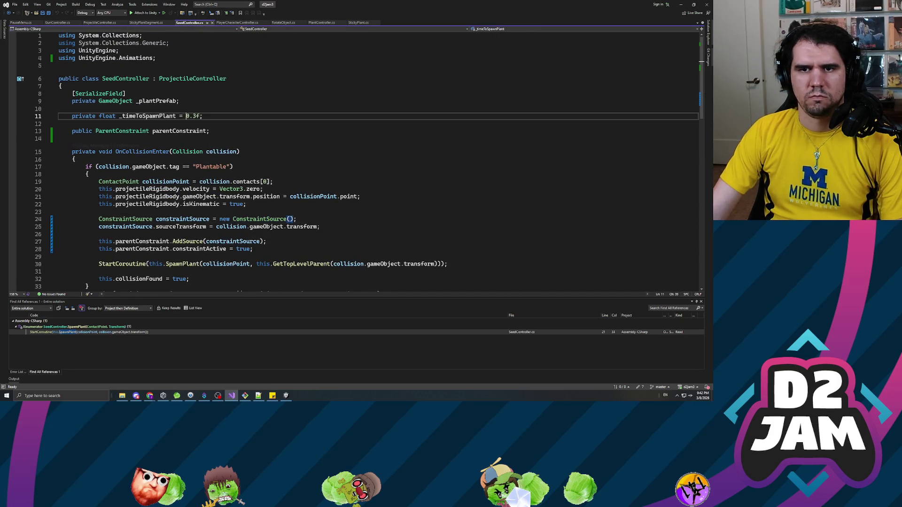
key("alt+Tab")
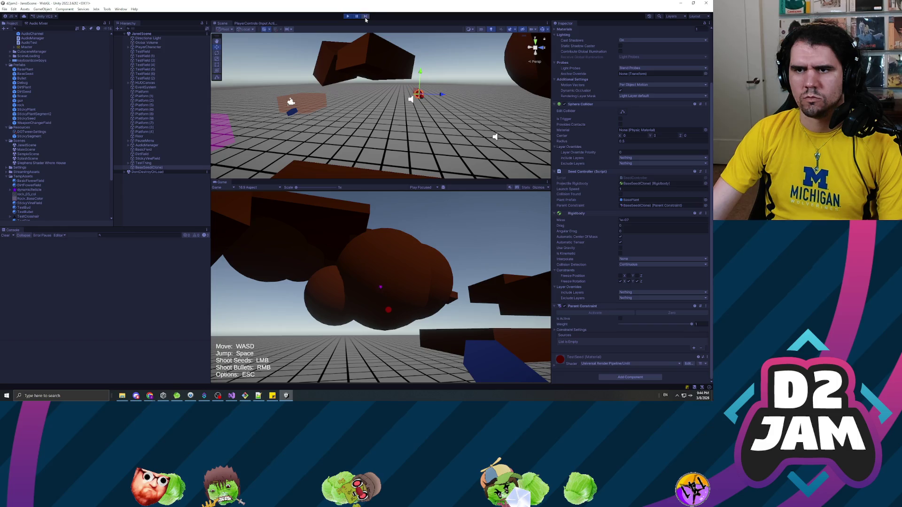
Orbit the Scene view around the seed as its Parent Constraint gains TestField and Floor sources
left_click_drag(477, 107, 364, 55)
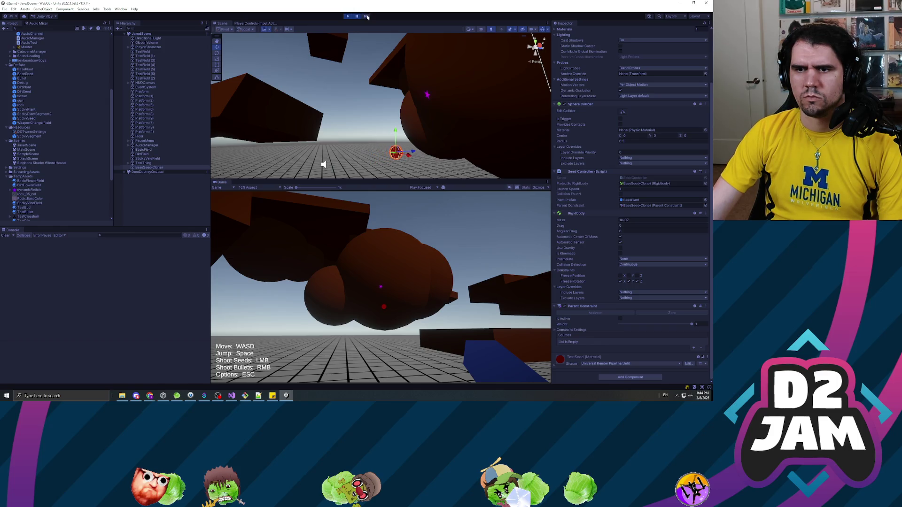
left_click_drag(484, 109, 437, 110)
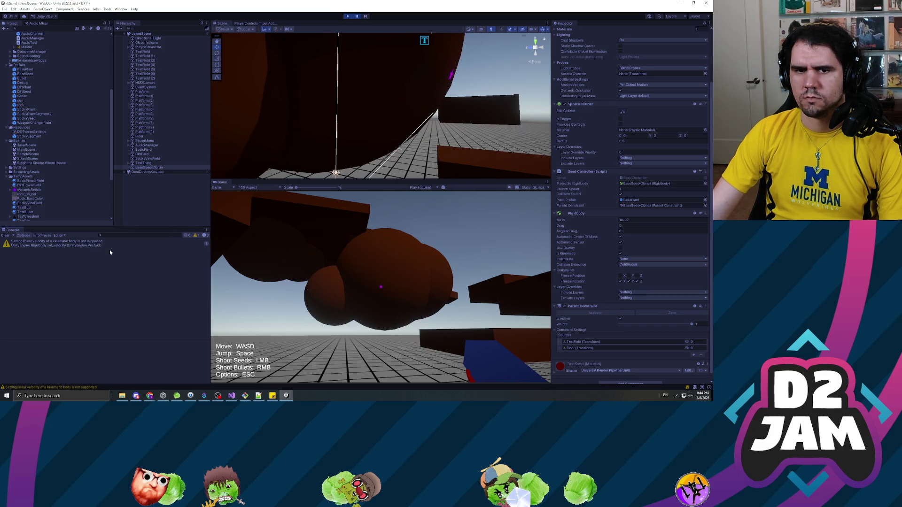
Inspect the kinematic-velocity warning, then trace a constraint source to the TestField sphere and frame it
left_click(169, 249)
left_click(594, 341)
left_click(591, 348)
left_click(593, 343)
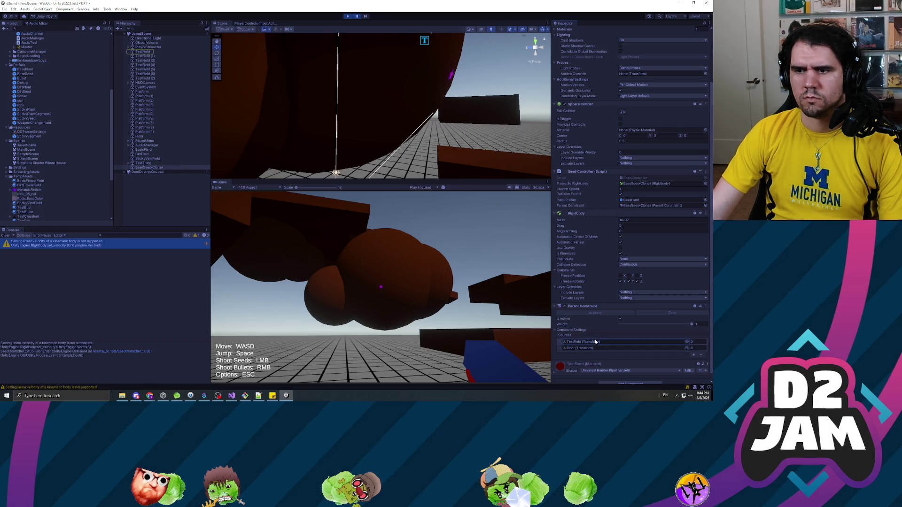
double_click(600, 345)
double_click(170, 51)
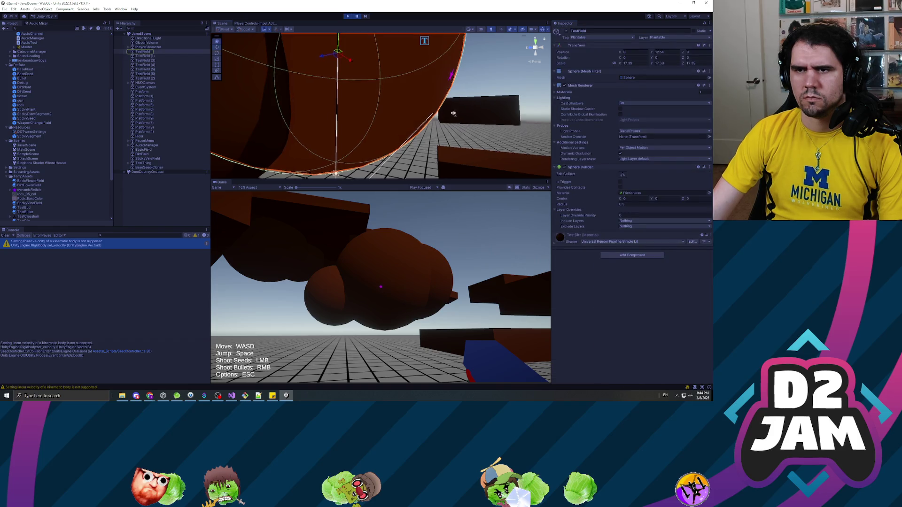
Compare TestField (1), TestField and BaseSeed(Clone), then switch to SeedController.cs in Visual Studio
left_click(147, 55)
left_click(146, 52)
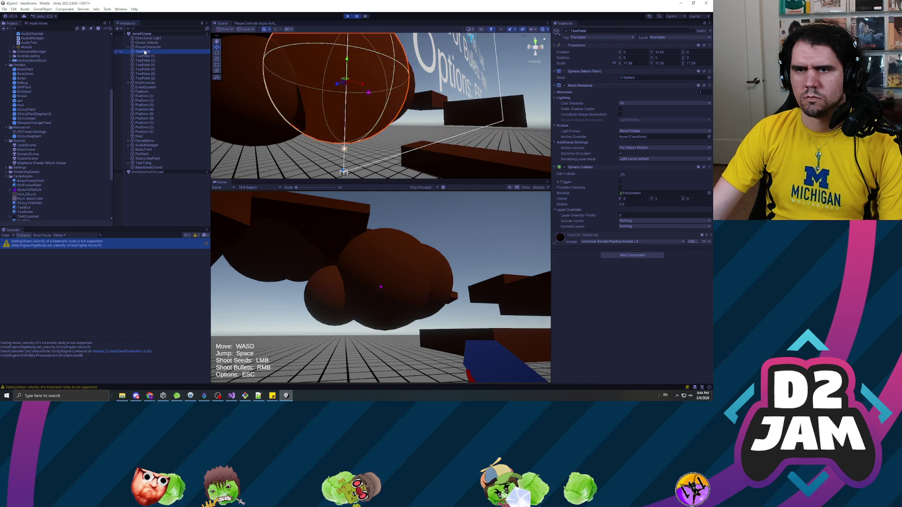
left_click(148, 167)
scroll(629, 211, "down", 3)
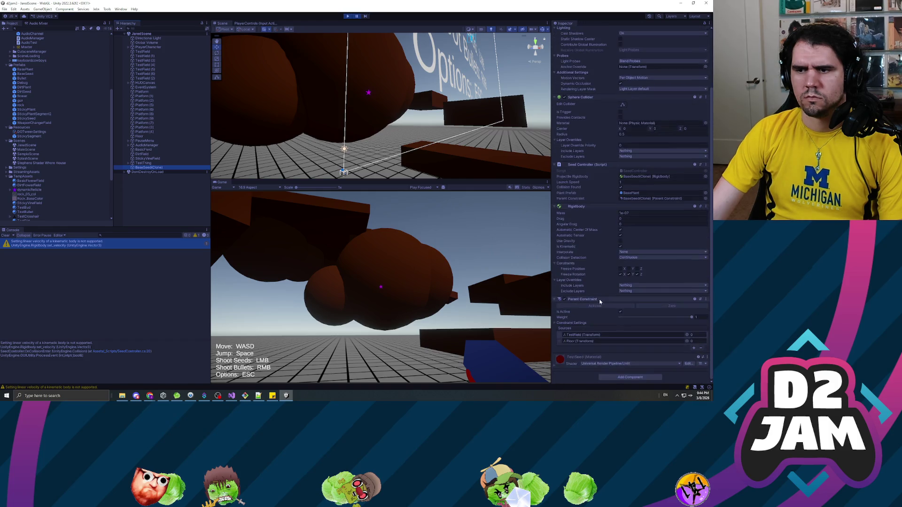
key("alt+Tab")
scroll(352, 160, "down", 6)
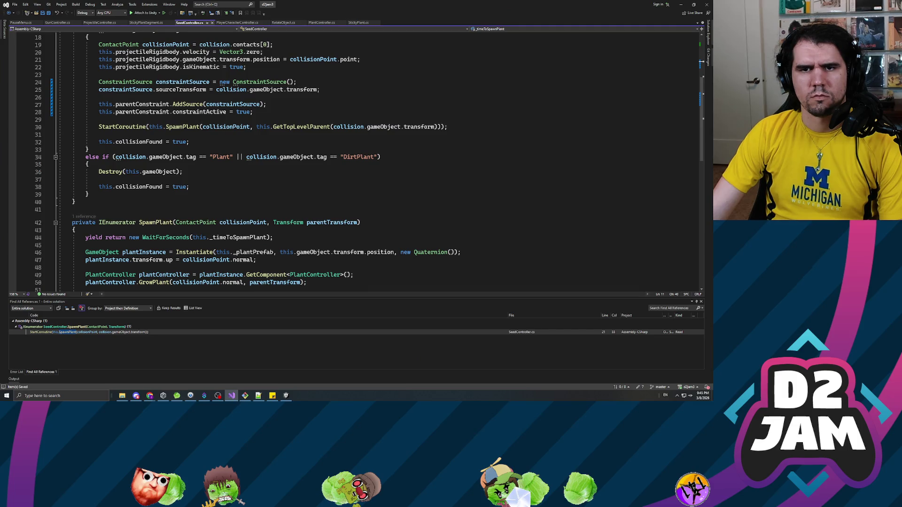
Put a breakpoint on line 19, the collision-point line in OnCollisionEnter
scroll(369, 158, "up", 1)
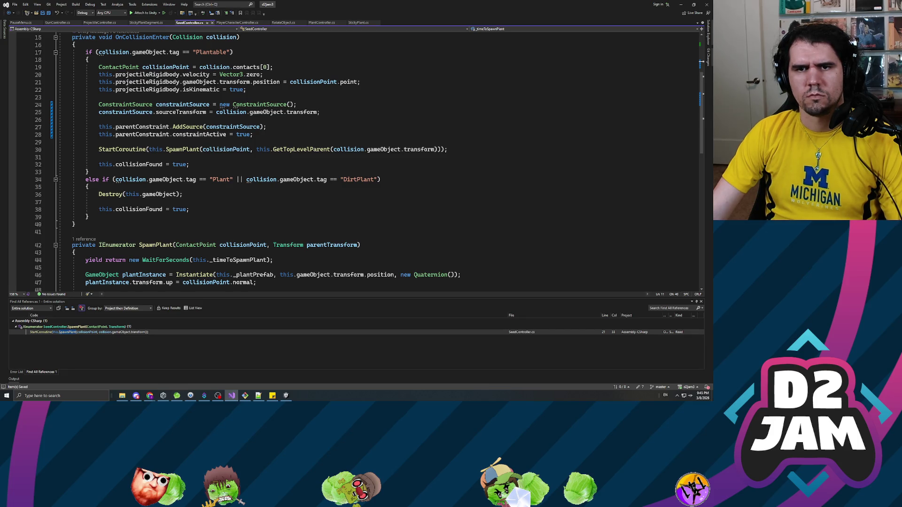
scroll(352, 160, "up", 2)
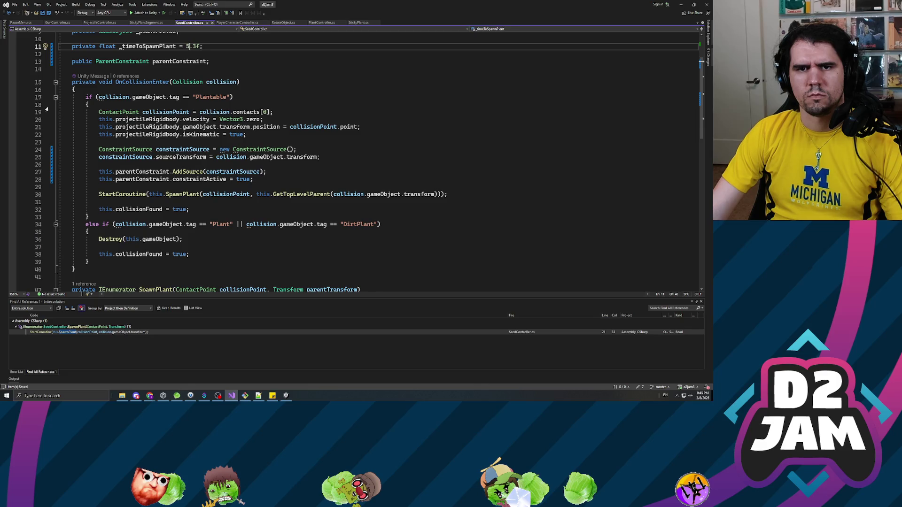
left_click(12, 112)
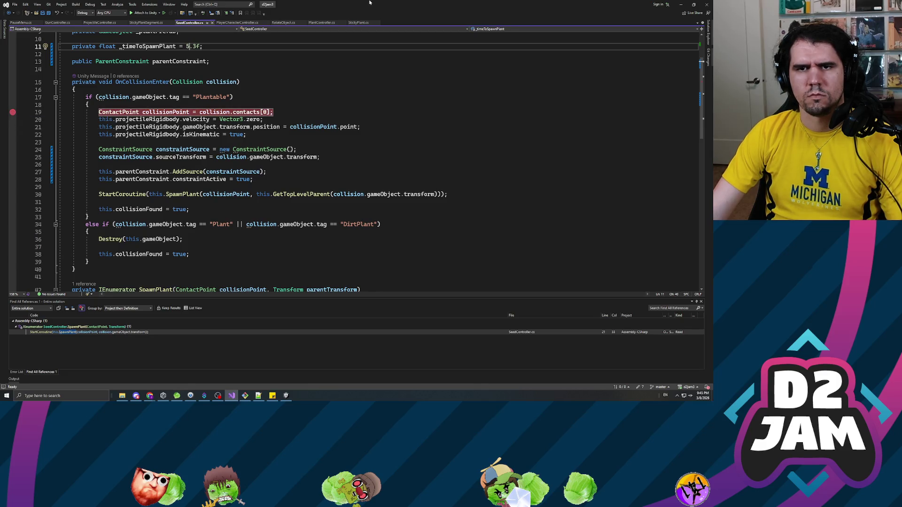
key("alt+Tab")
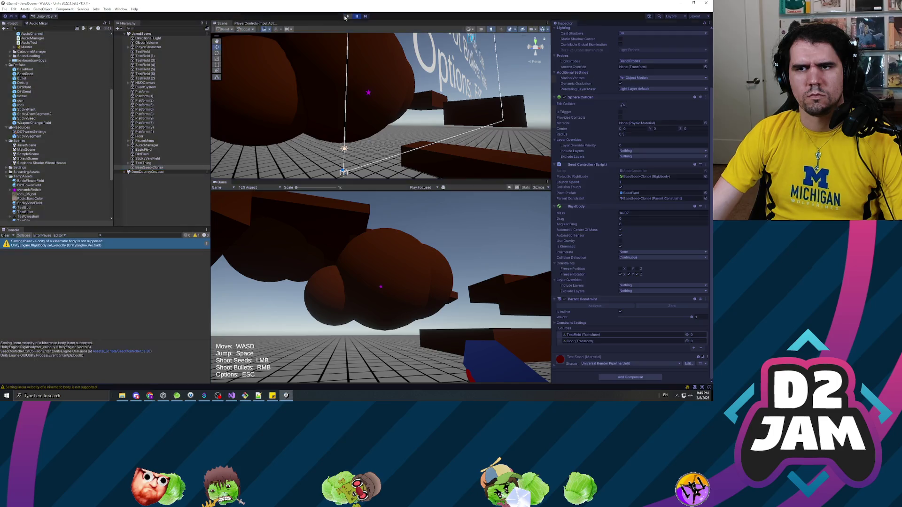
Start the game with F5, walk toward the brown spheres, fire a seed, then stop with Ctrl+P
key("alt+Tab")
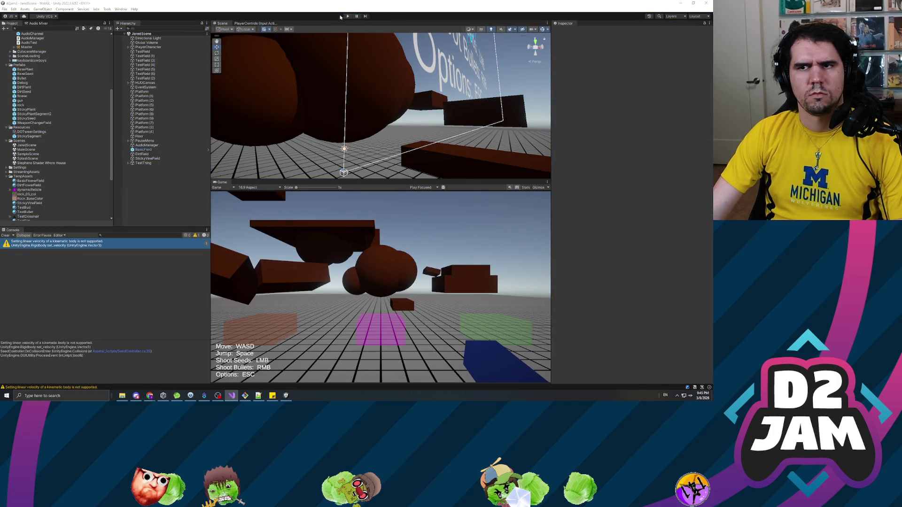
key("F5")
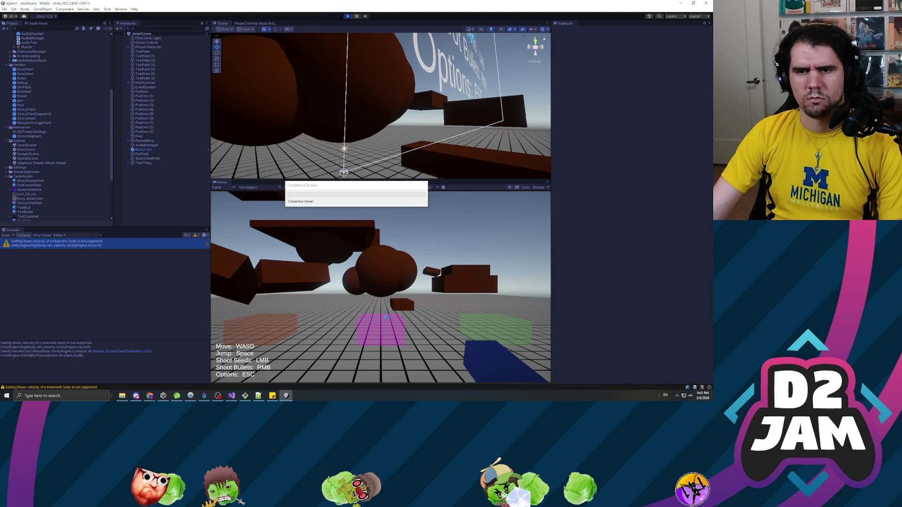
left_click(414, 300)
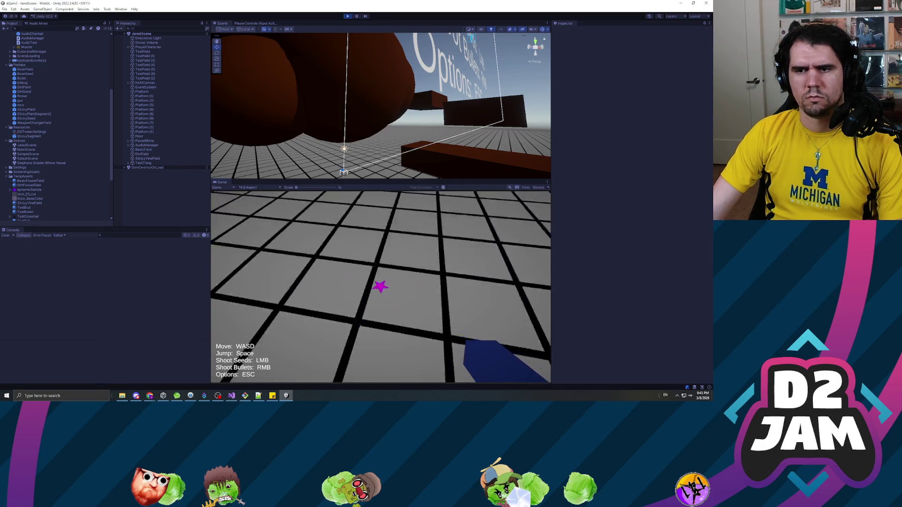
key("w")
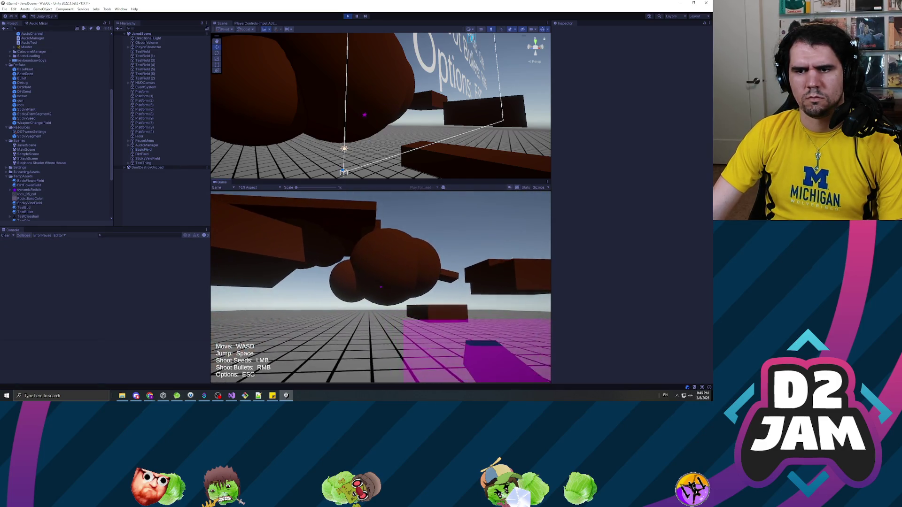
left_click(381, 287)
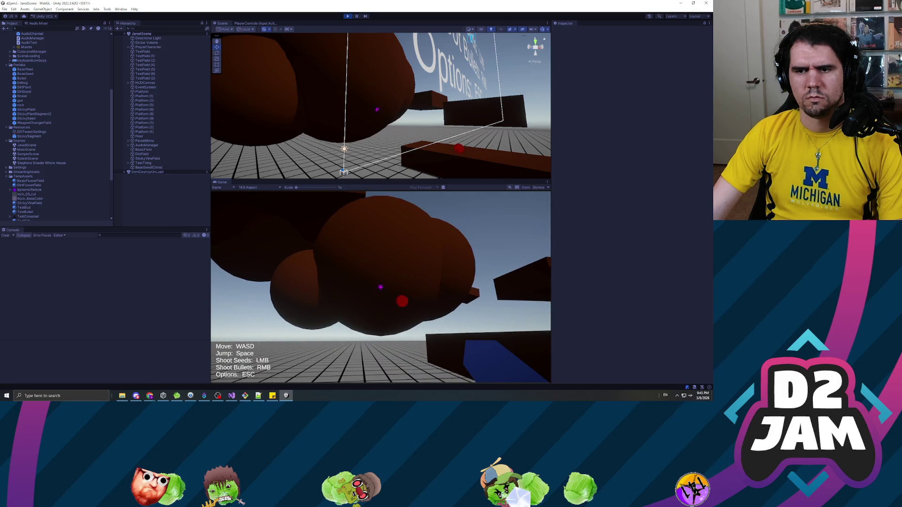
key("alt+Tab")
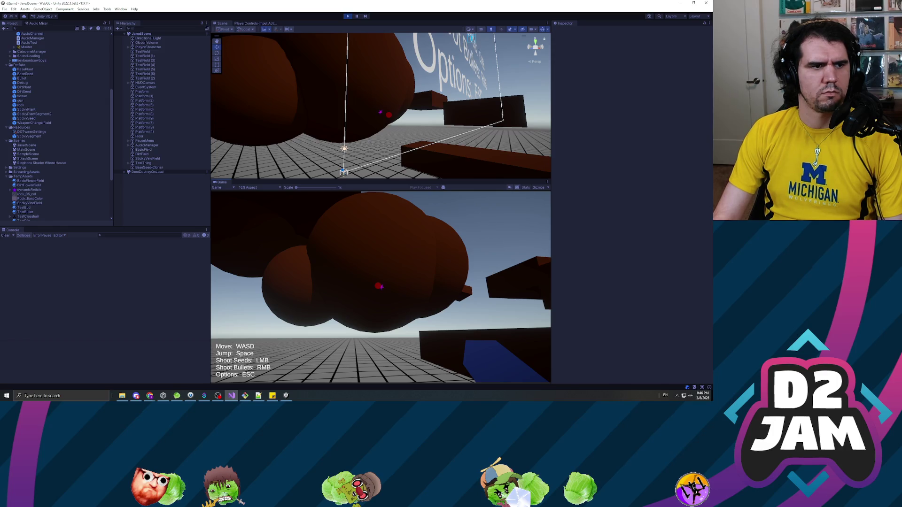
key("alt+Tab")
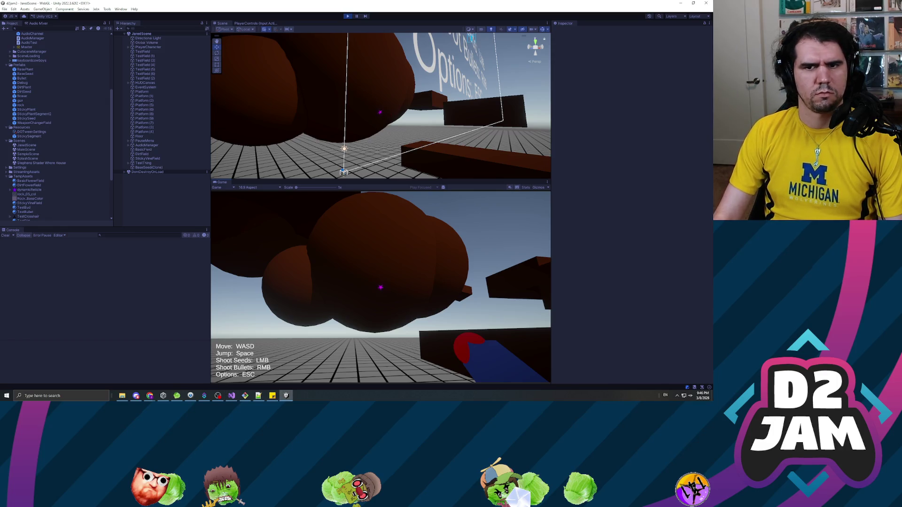
mouse_move(380, 286)
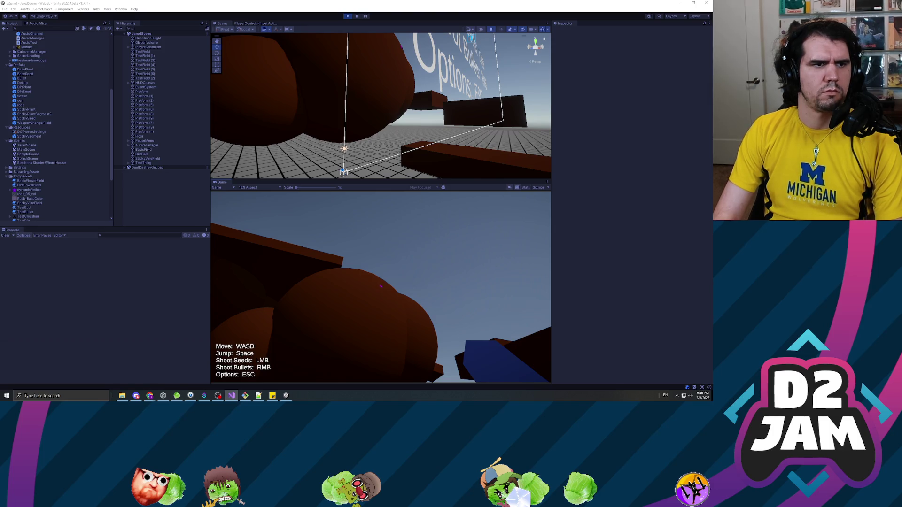
key("ctrl+p")
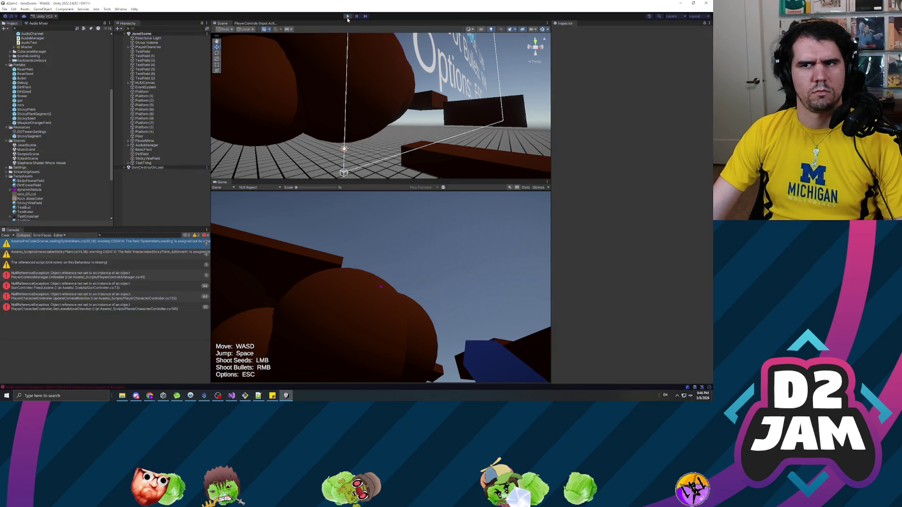
Replay the game and fire two seeds at the brown spheres plus one bullet at the floor
left_click(348, 17)
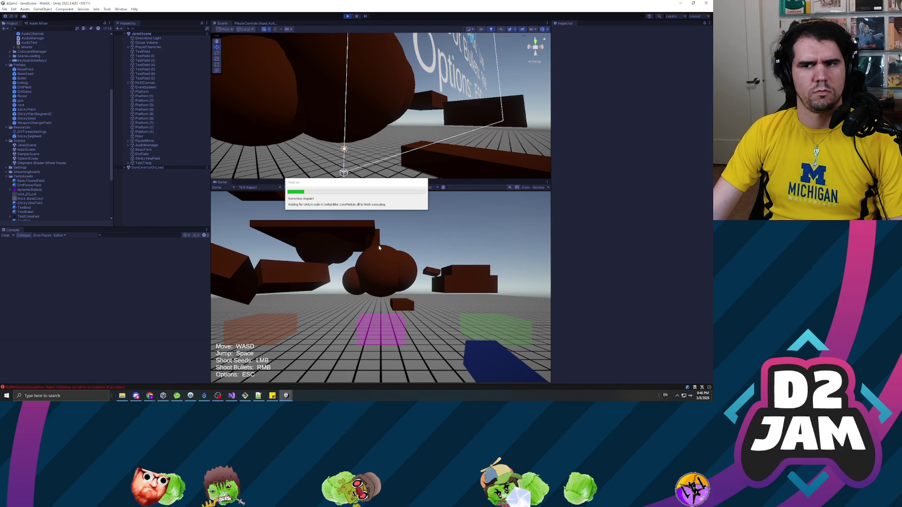
left_click(380, 262)
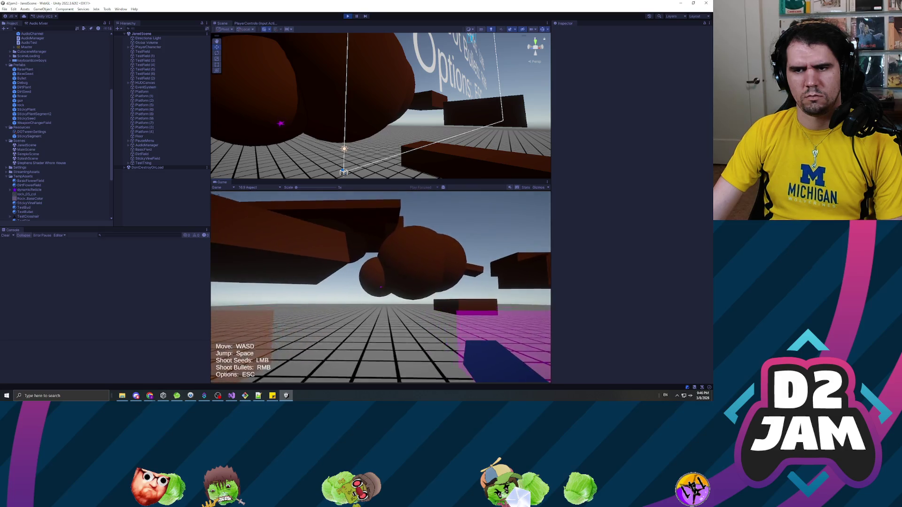
left_click(380, 287)
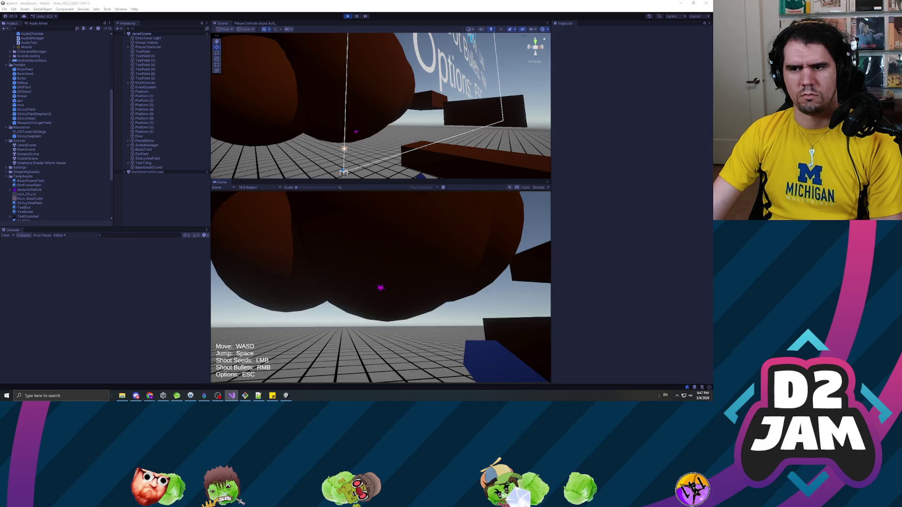
right_click(381, 286)
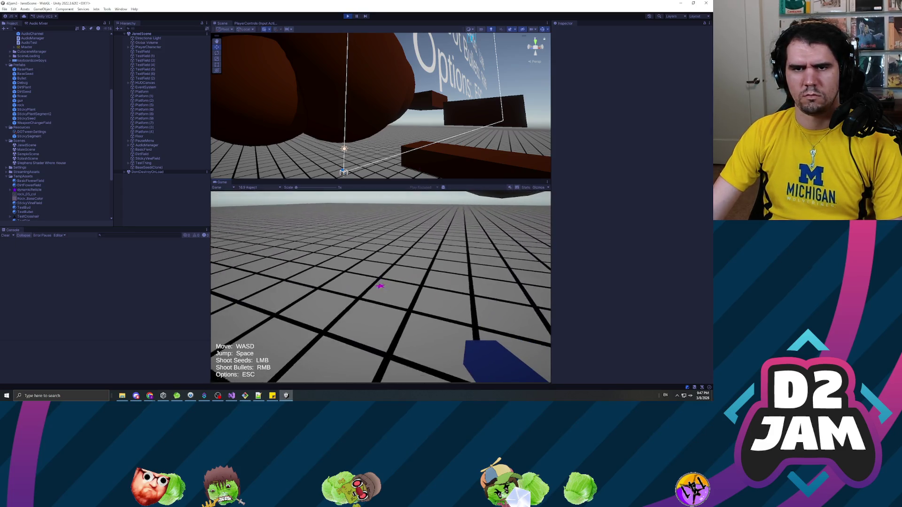
left_click(380, 287)
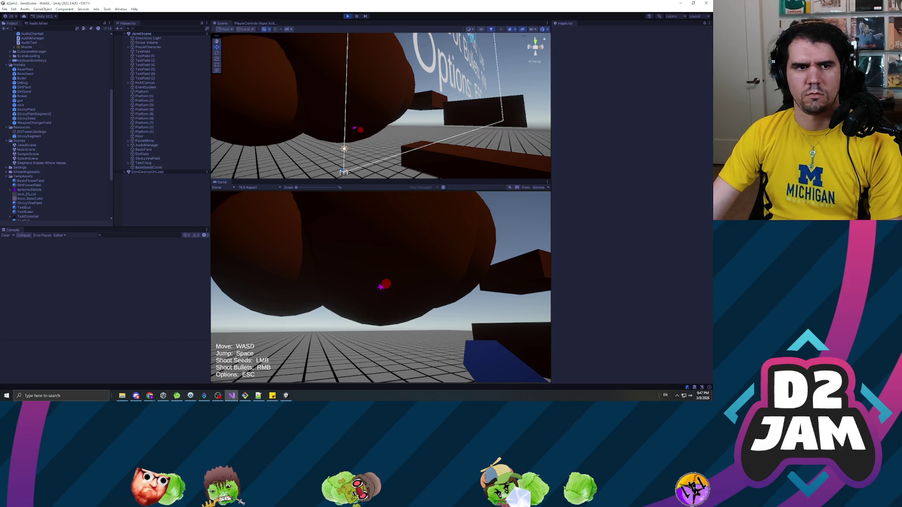
Frame the fired BaseSeed(Clone) and trace its constraint source to the TestField sphere
left_click(345, 124)
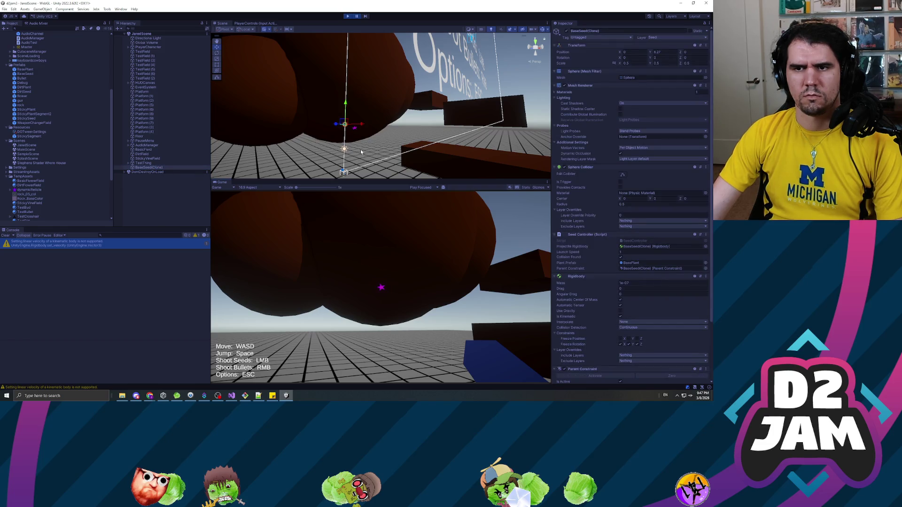
mouse_move(366, 148)
left_mouse_down()
mouse_move(249, 145)
mouse_move(249, 156)
mouse_move(470, 146)
left_mouse_up()
mouse_move(707, 141)
left_mouse_down()
mouse_move(483, 167)
mouse_move(230, 147)
mouse_move(338, 145)
mouse_move(390, 158)
left_mouse_up()
key("f")
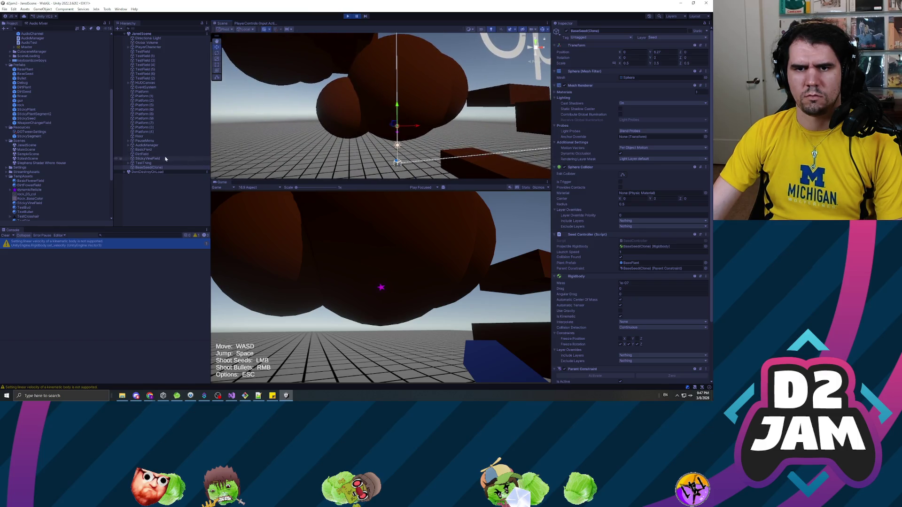
scroll(603, 337, "down", 3)
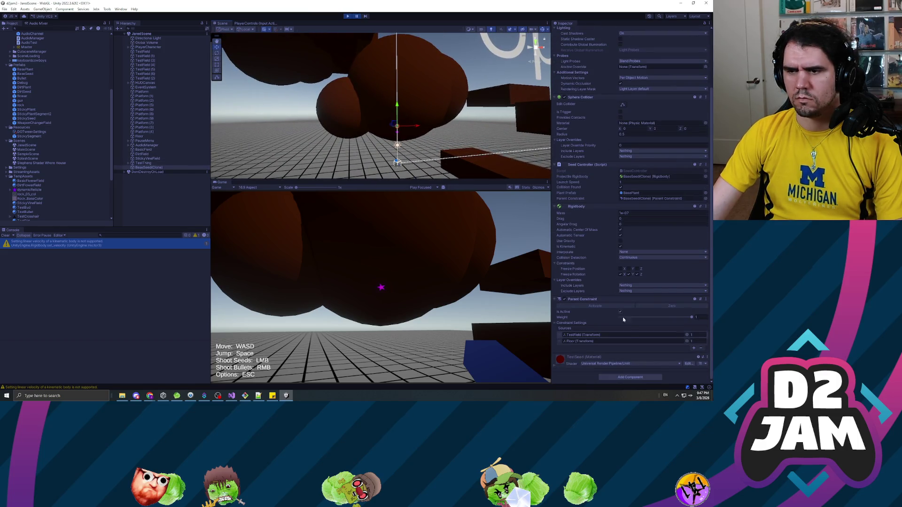
left_click(600, 337)
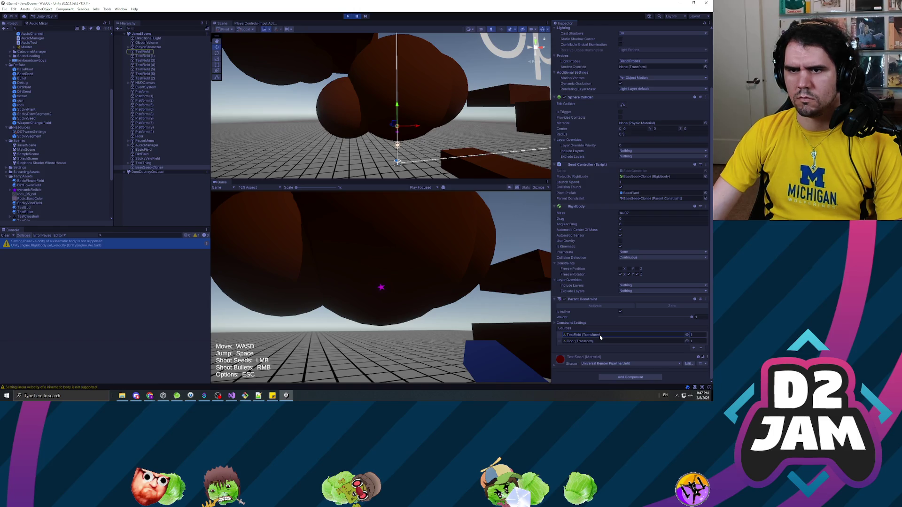
left_click(145, 51)
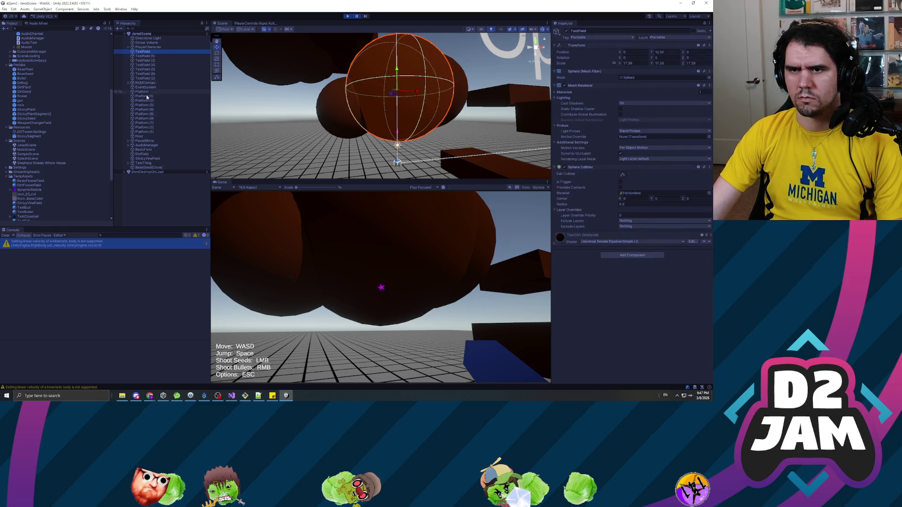
left_click(144, 163)
double_click(147, 168)
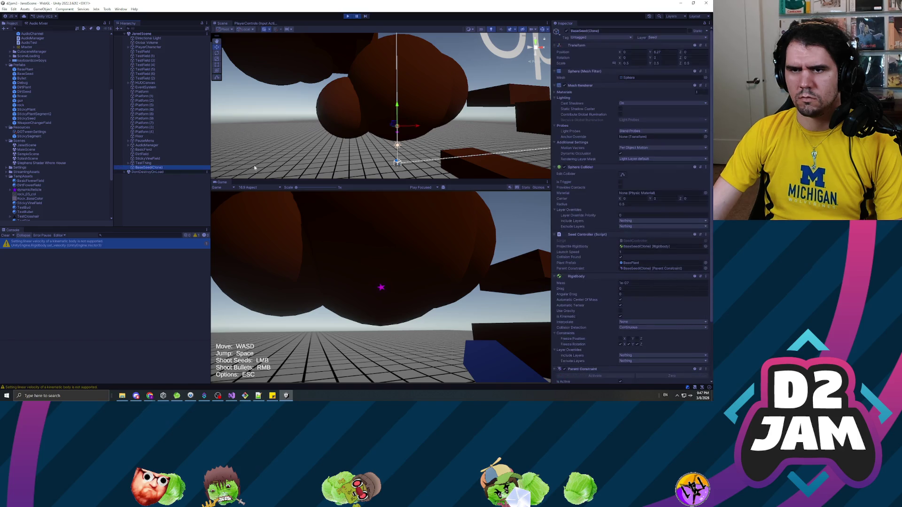
Remove the Floor source from the seed's Parent Constraint and pause the game
scroll(410, 126, "down", 5)
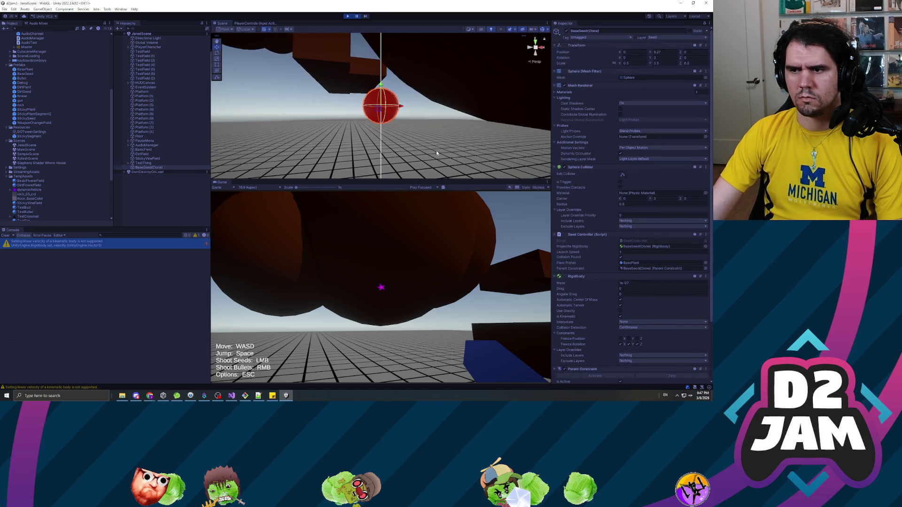
scroll(390, 121, "down", 5)
scroll(695, 329, "down", 3)
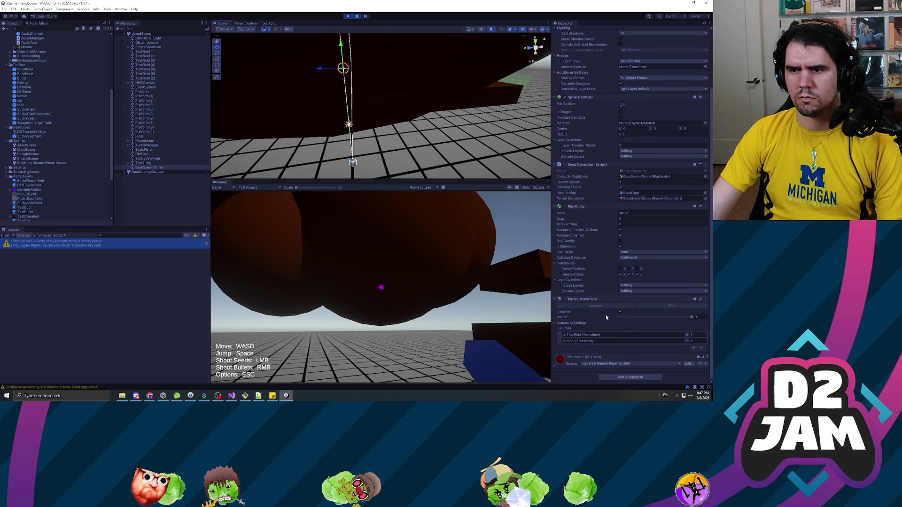
left_click(654, 342)
left_click(701, 348)
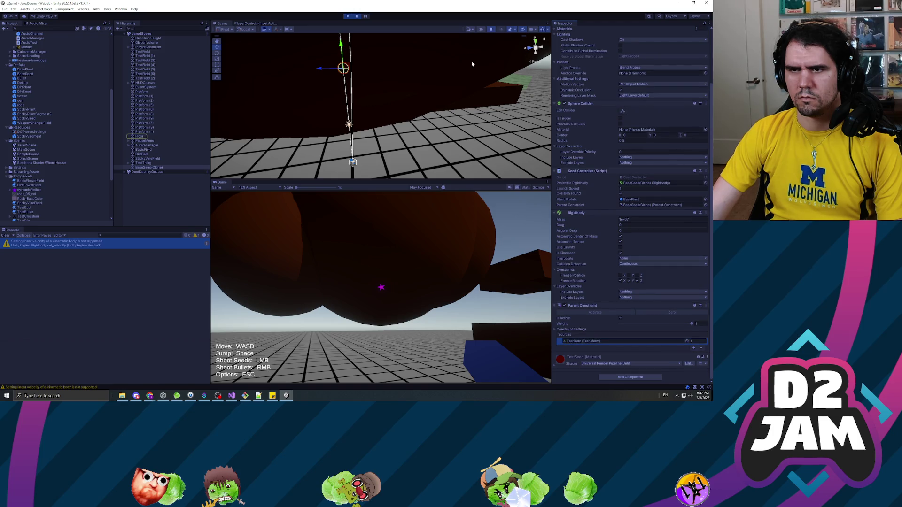
left_click(357, 17)
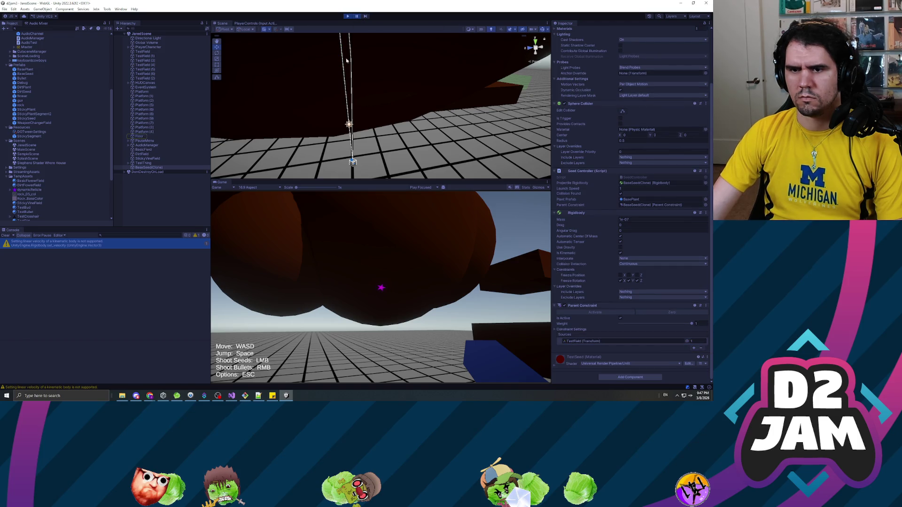
View the stuck seed from below and select the TestField sphere
double_click(148, 167)
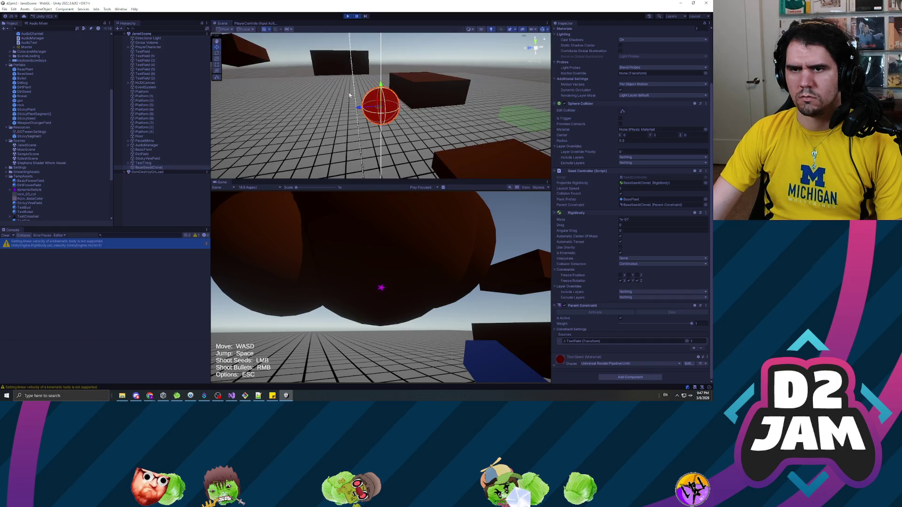
mouse_move(336, 81)
left_mouse_down()
mouse_move(306, 76)
mouse_move(348, 114)
mouse_move(328, 137)
left_mouse_up()
left_click_drag(99, 48, 99, 48)
left_click_drag(289, 165, 277, 172)
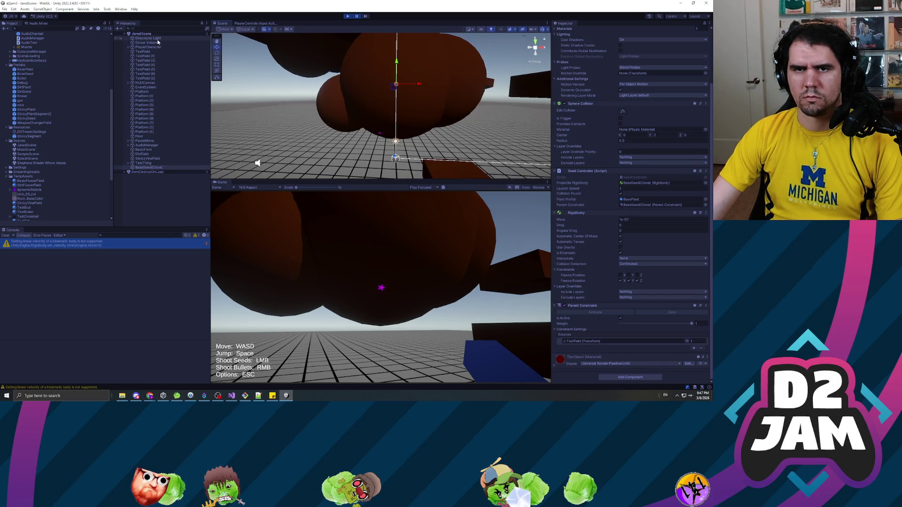
left_click(149, 53)
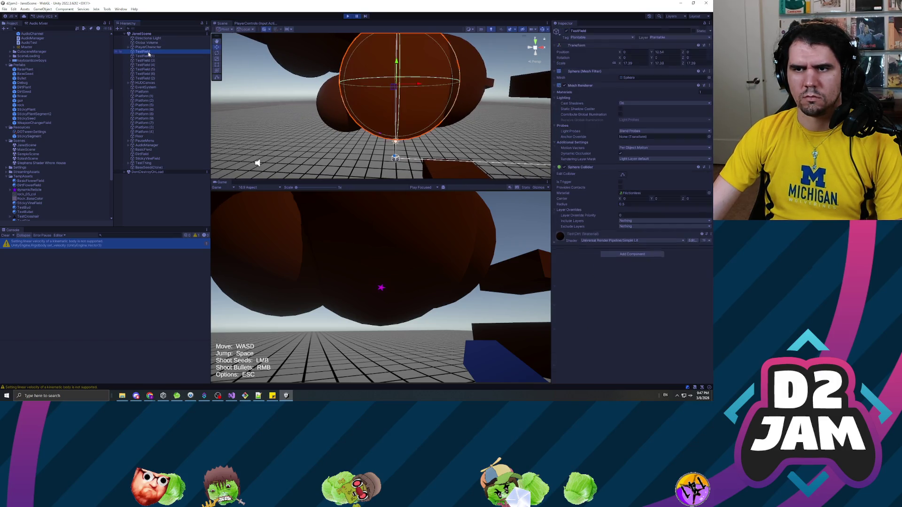
left_click(150, 168)
scroll(578, 310, "down", 3)
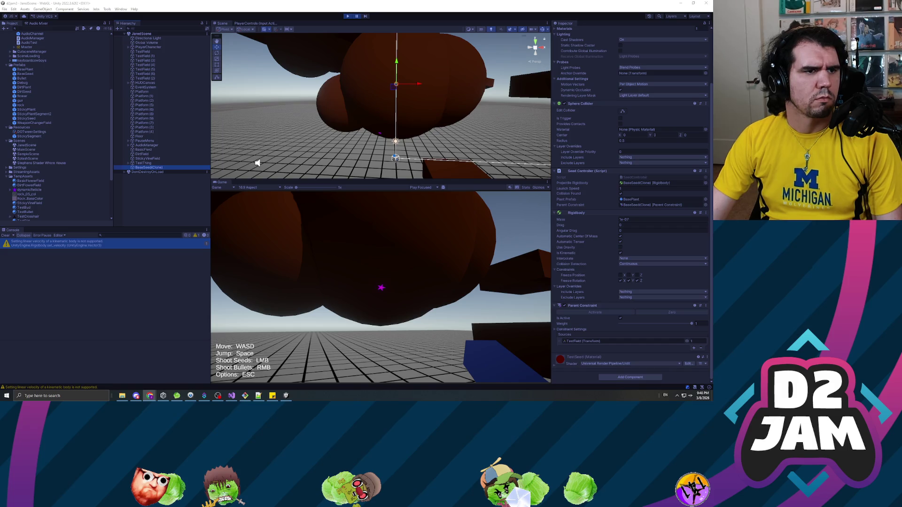
Restart play mode, walk toward the brown box and open the pause menu
left_click(348, 16)
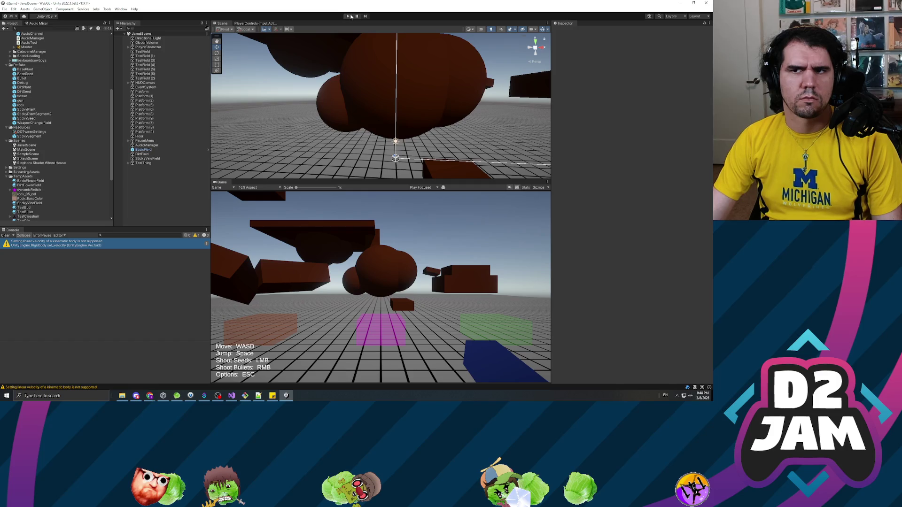
left_click(347, 17)
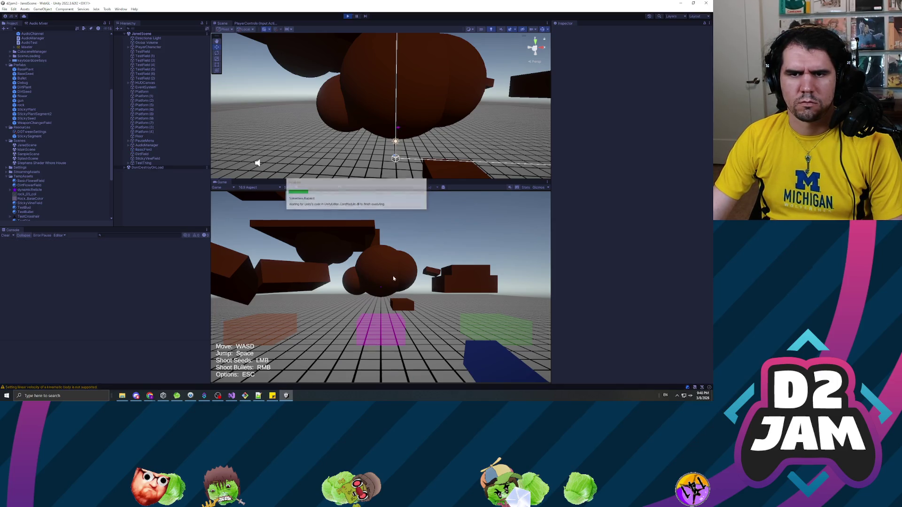
left_click(412, 271)
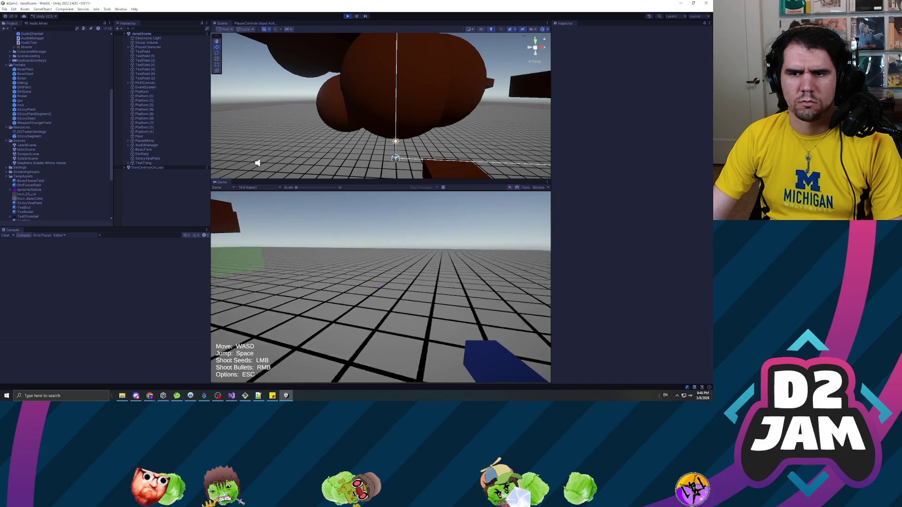
key("w")
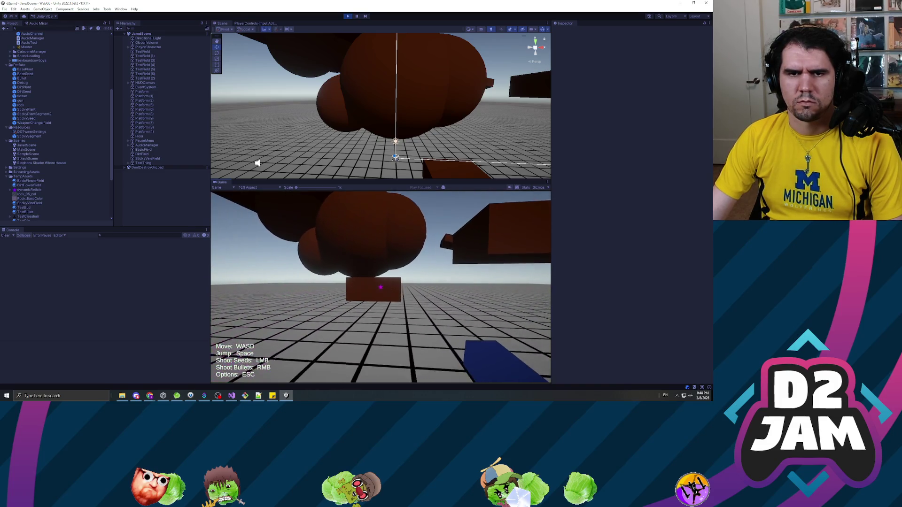
key("Escape")
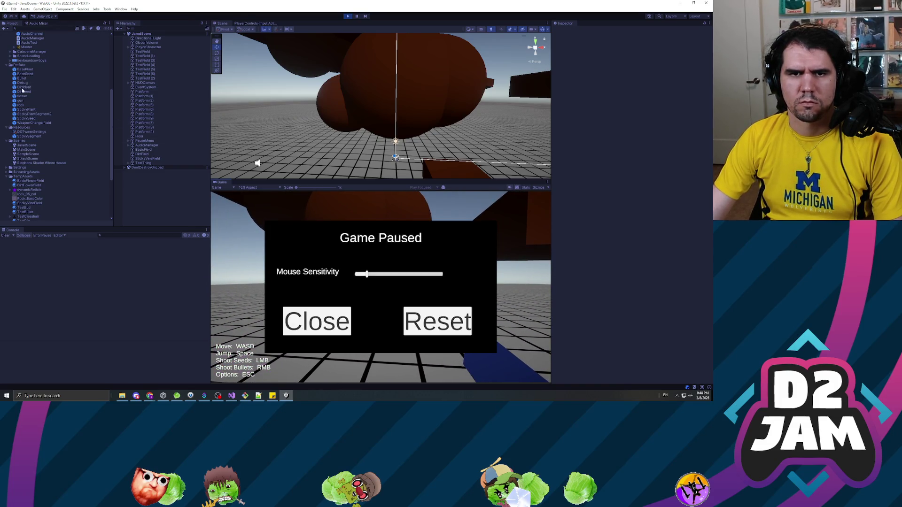
Inspect the DirtPlant, DirtSeed and BaseSeed prefabs, then resume and walk toward the box
left_click(25, 87)
left_click(26, 93)
scroll(589, 204, "down", 10)
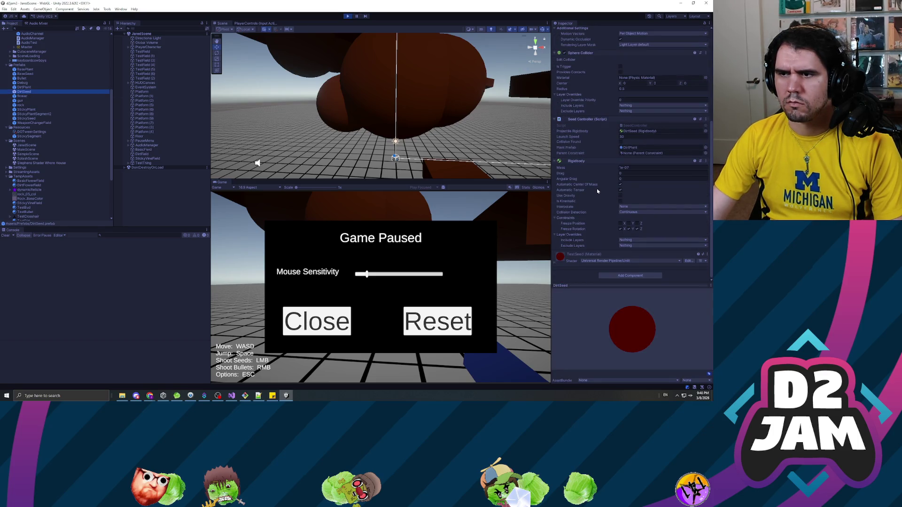
scroll(596, 184, "up", 6)
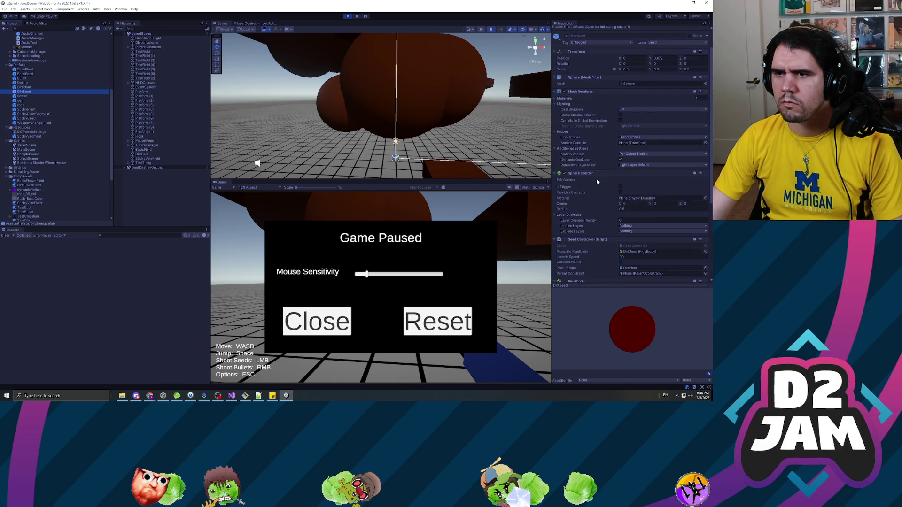
left_click(25, 74)
scroll(600, 200, "down", 5)
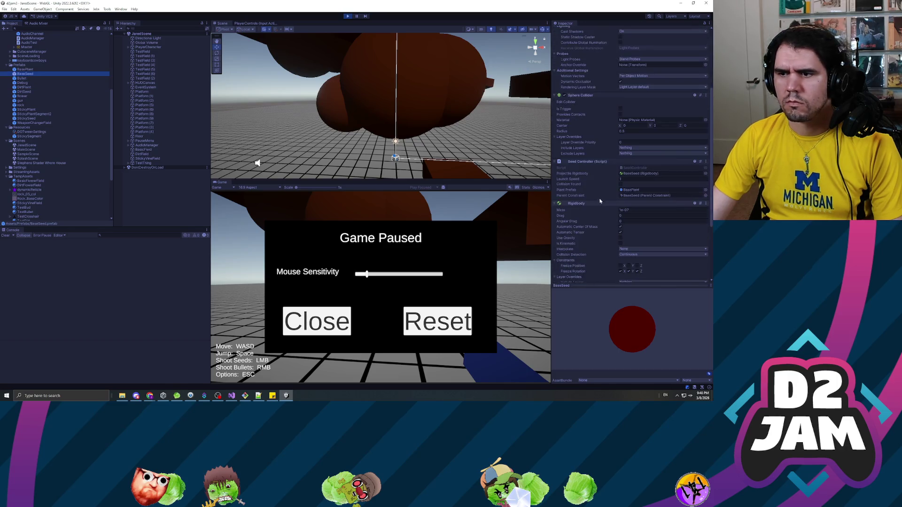
scroll(600, 201, "down", 4)
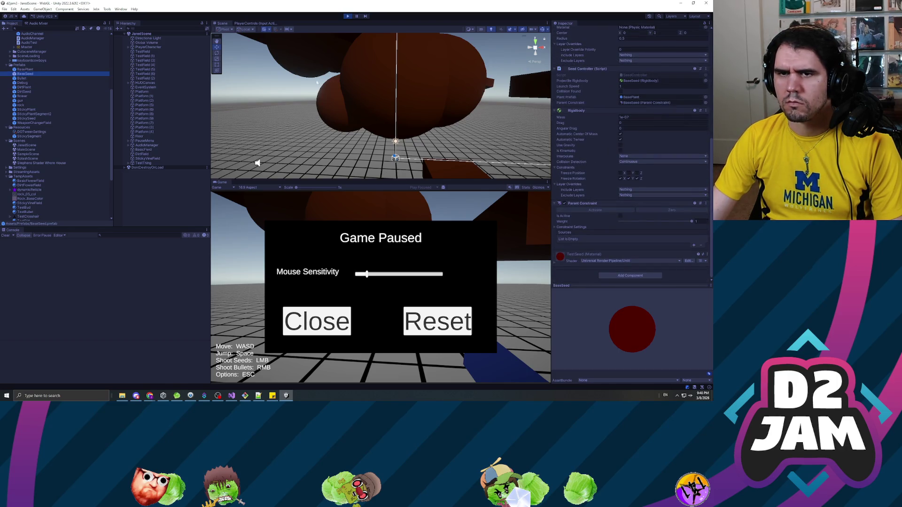
left_click(317, 321)
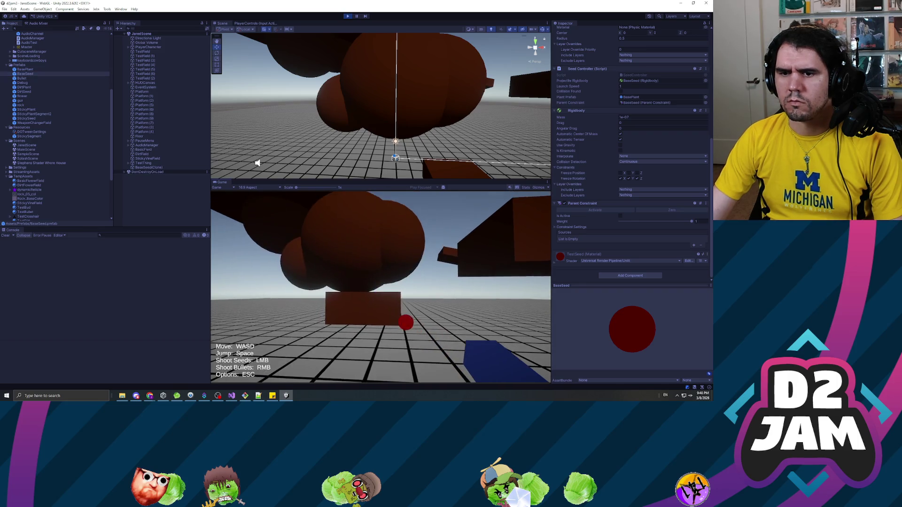
key("w")
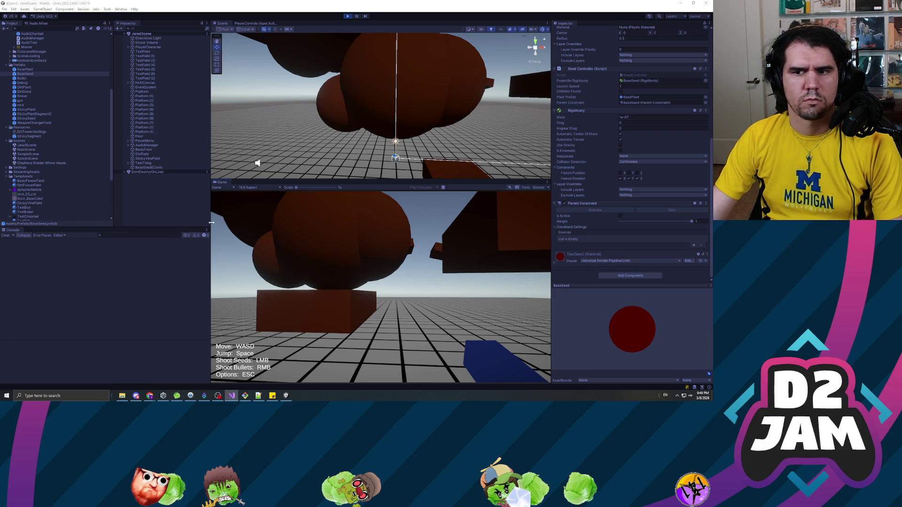
Shoot a seed onto the brown box, pause with Escape, and select the new seed clone
left_click(148, 168)
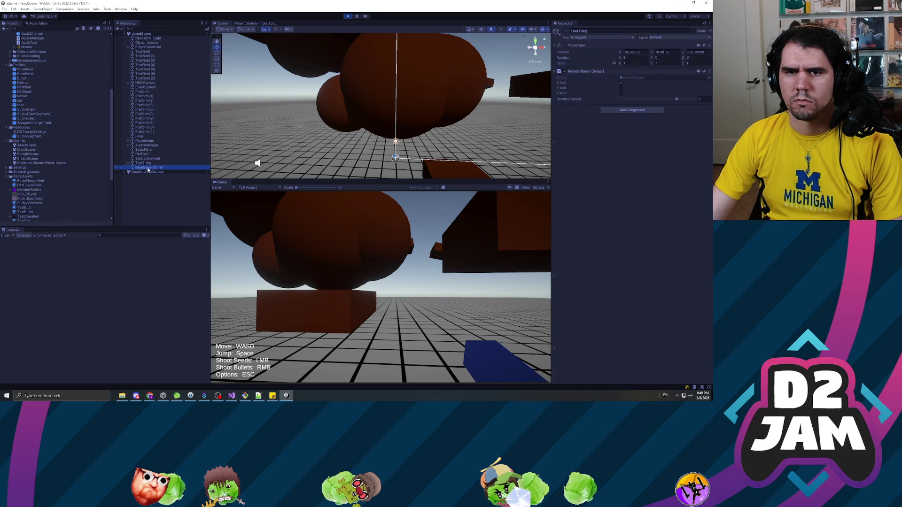
double_click(149, 168)
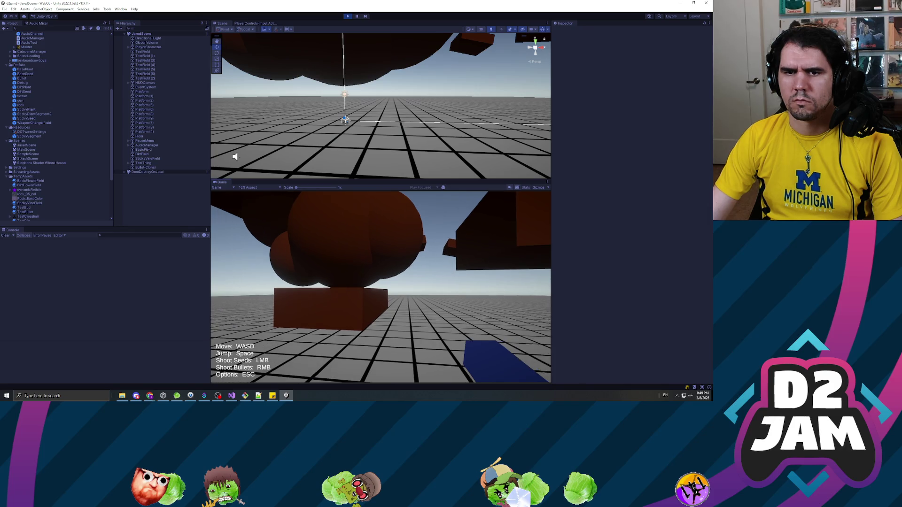
left_click(328, 306)
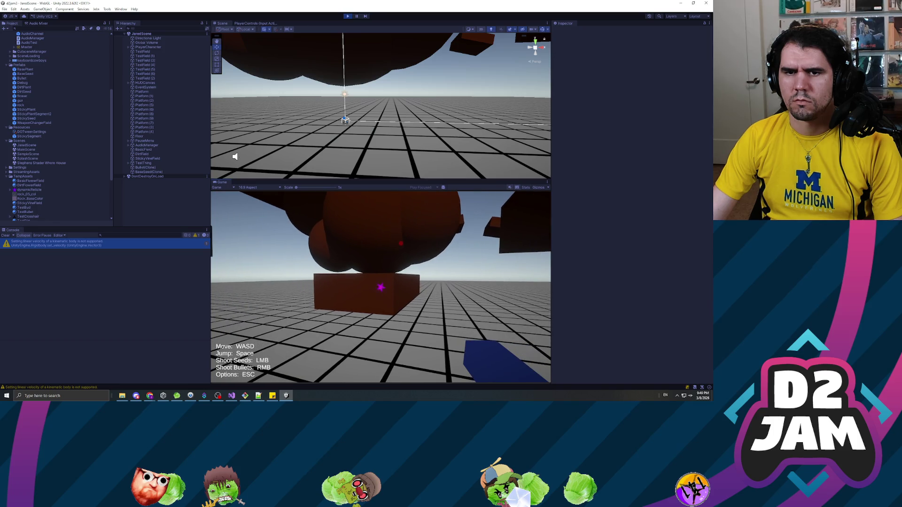
key("Escape")
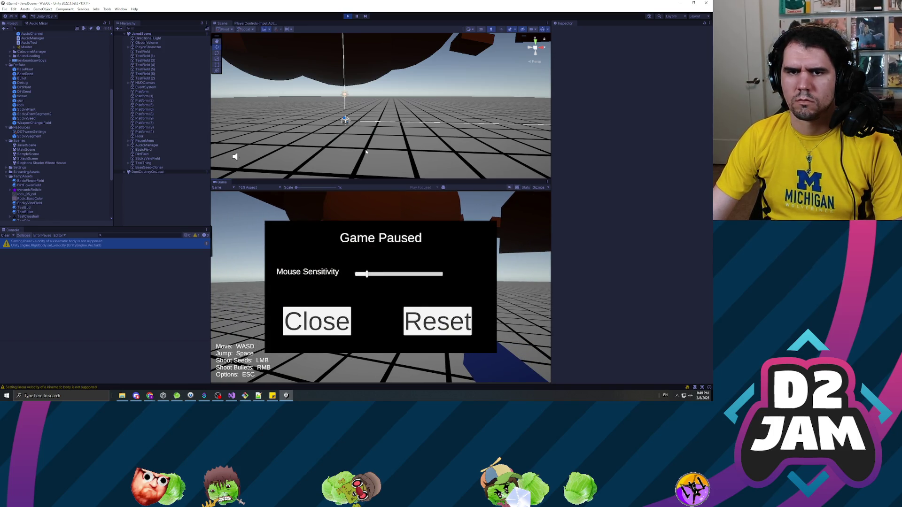
left_click(149, 167)
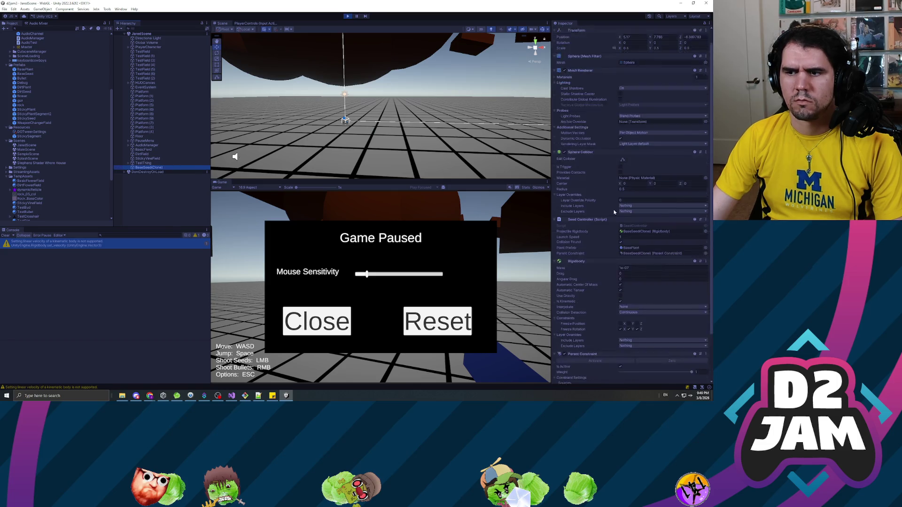
Resume play, pause again, and review the earlier seed clone's components in the Inspector
scroll(614, 212, "down", 3)
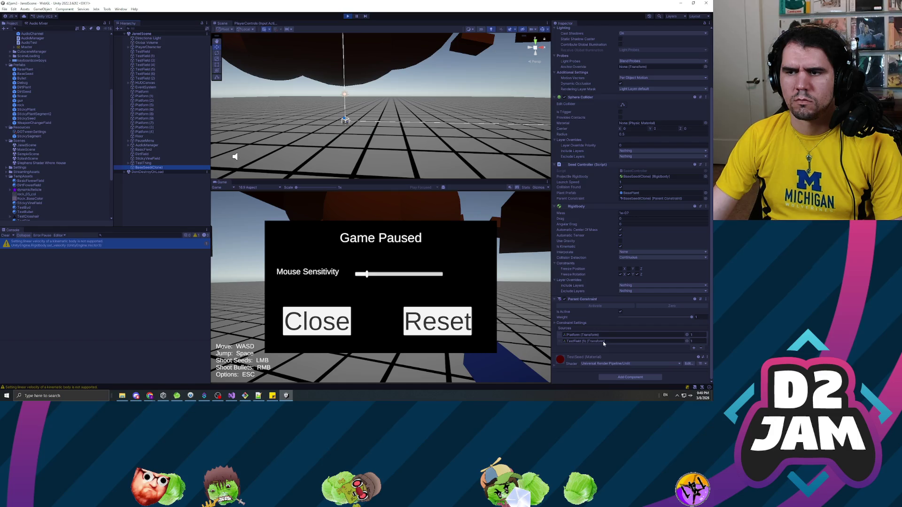
scroll(599, 264, "up", 4)
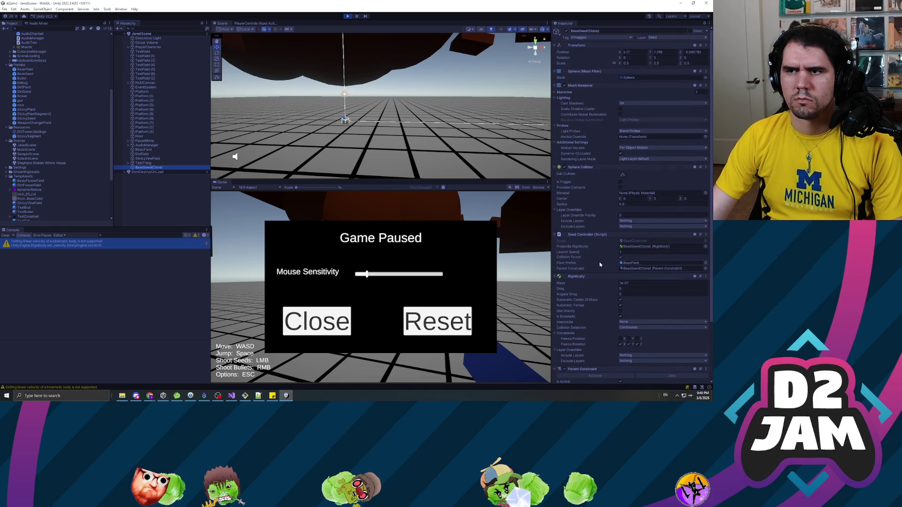
scroll(595, 249, "down", 4)
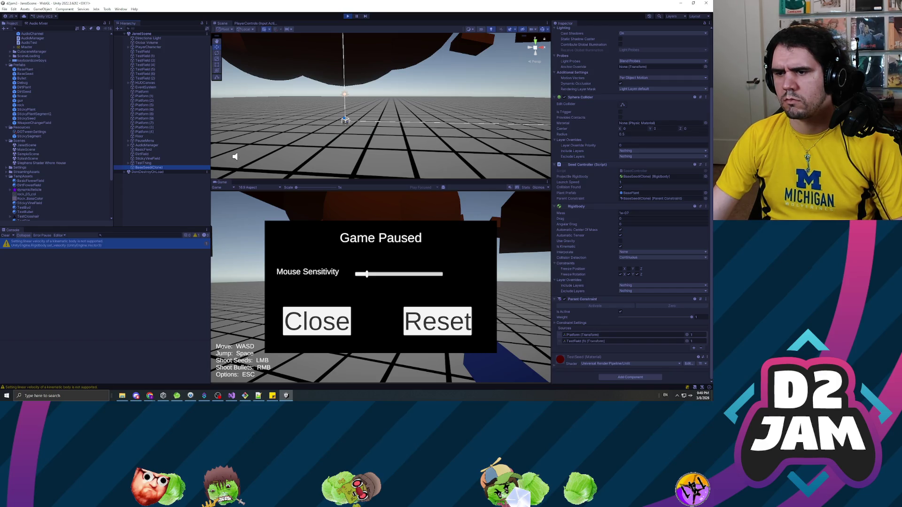
key("Escape")
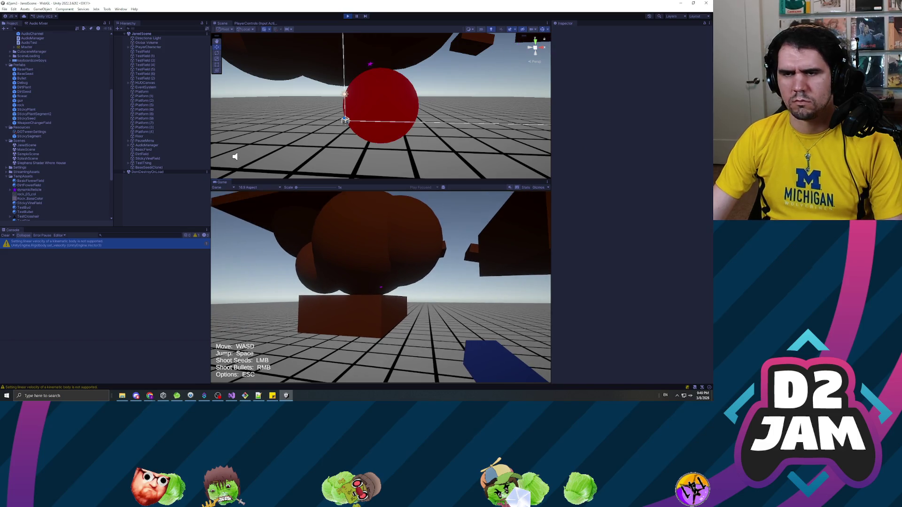
key("Escape")
left_click(151, 168)
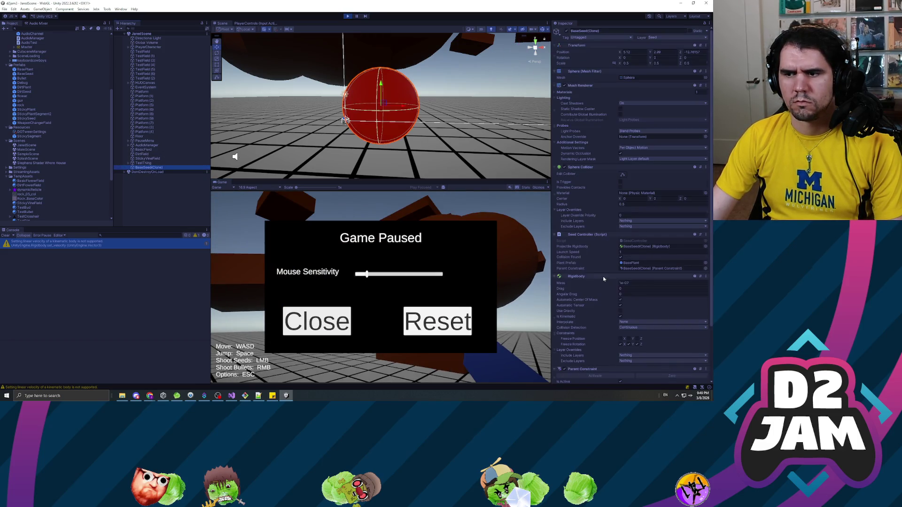
scroll(603, 279, "down", 3)
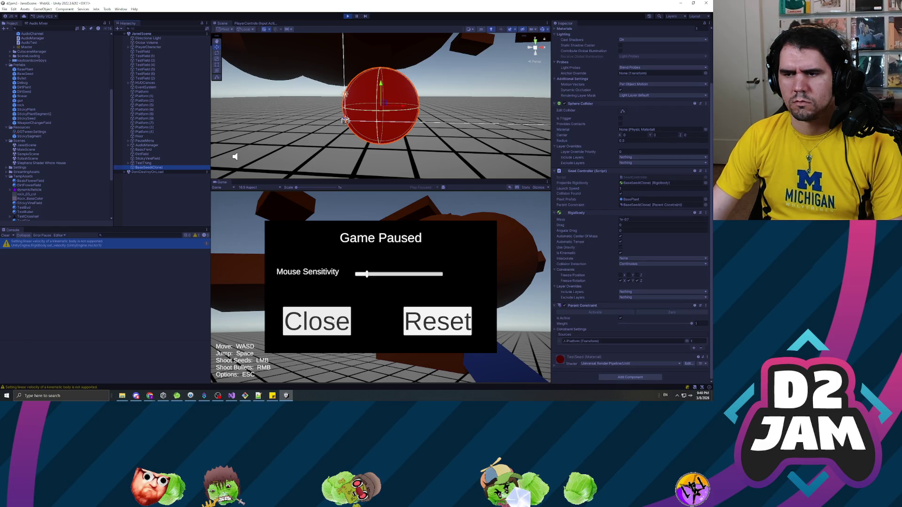
Shoot a new seed onto the platform box, pause, and inspect the new BaseSeed(Clone)
left_click(329, 321)
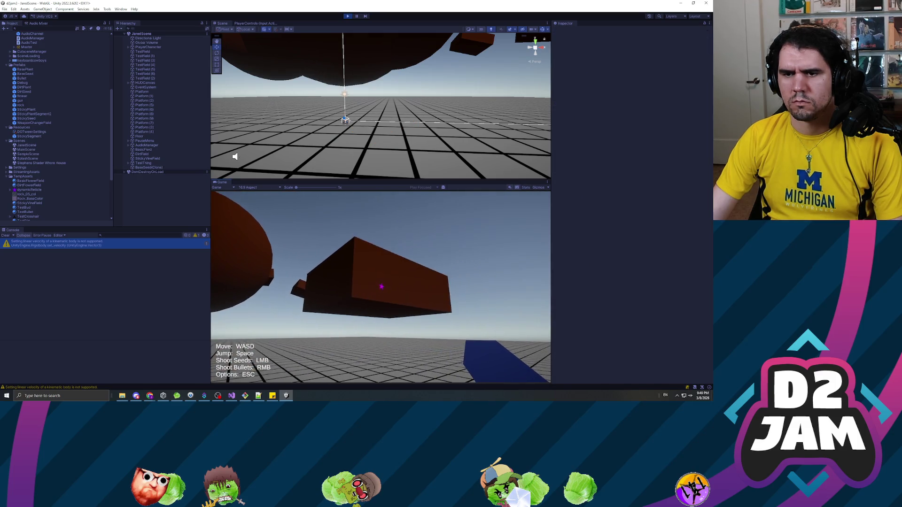
left_click(380, 286)
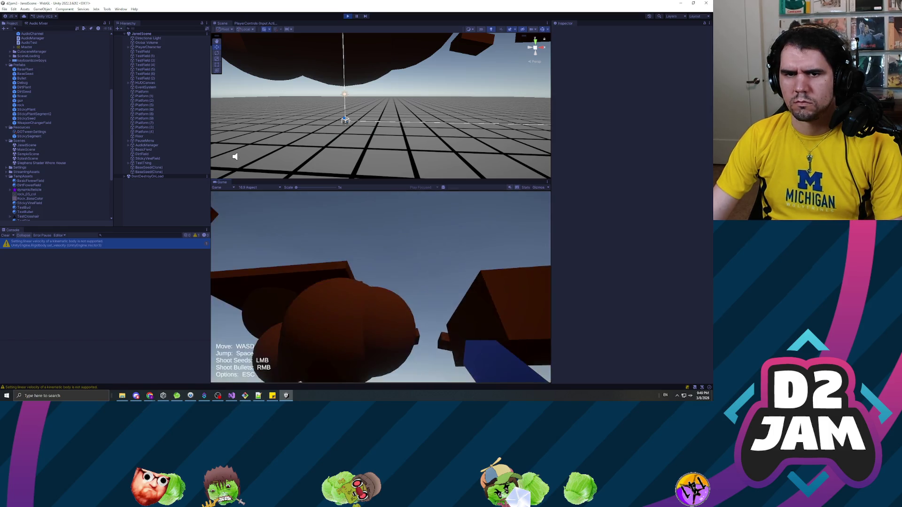
key("Escape")
left_click(358, 16)
left_click(149, 168)
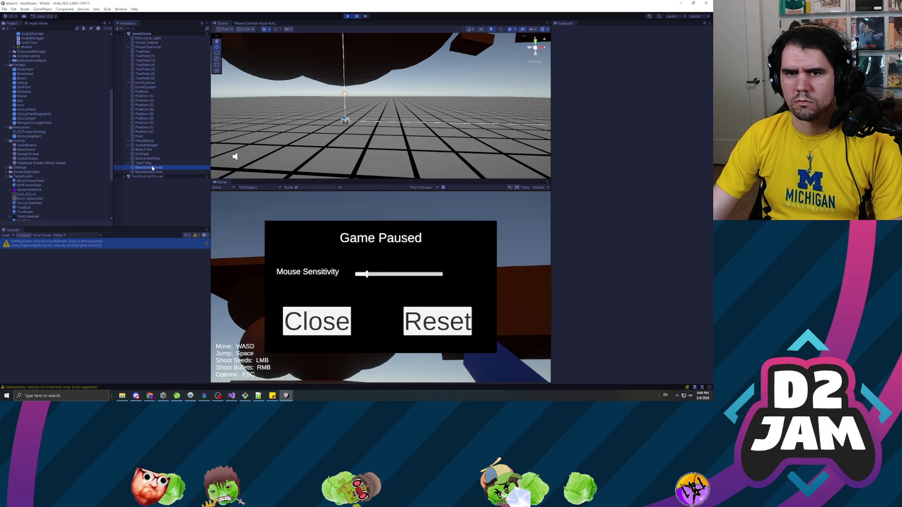
scroll(600, 240, "down", 5)
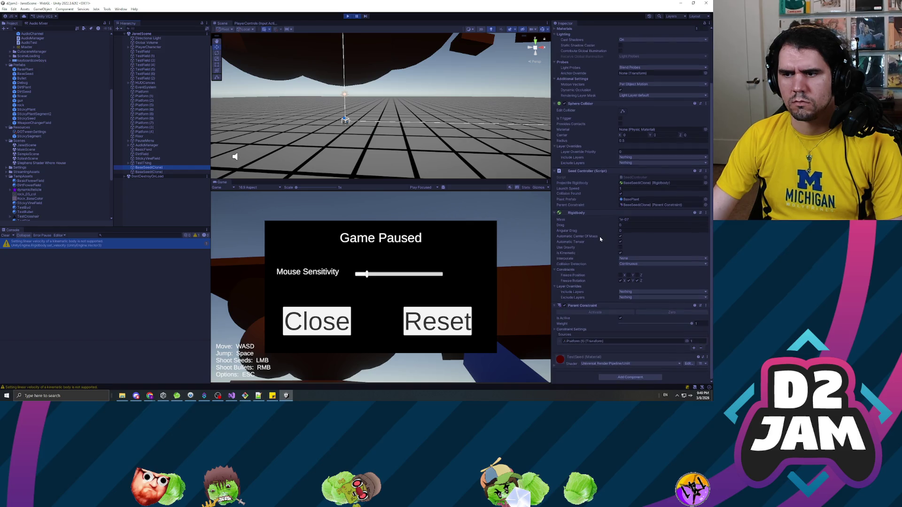
Check the second seed clone, then select the first one and frame it in the Scene view
left_click(149, 172)
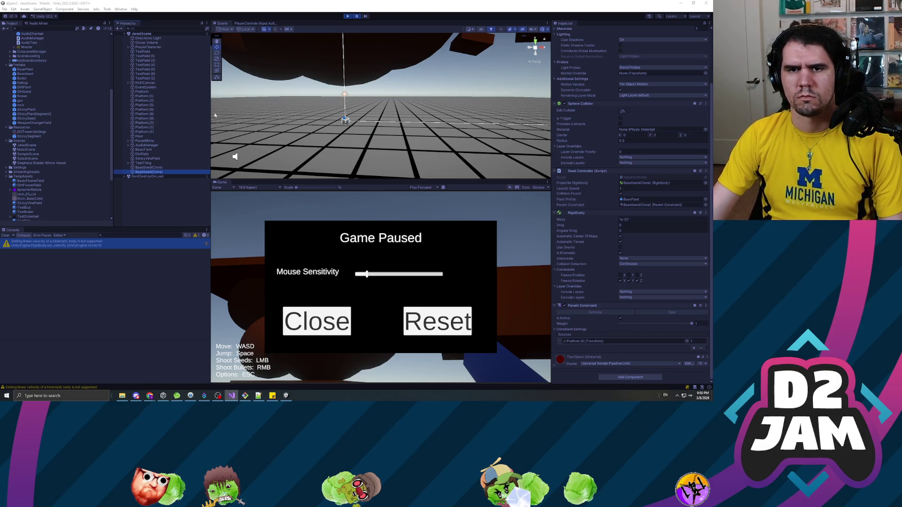
left_click(149, 167)
key("f")
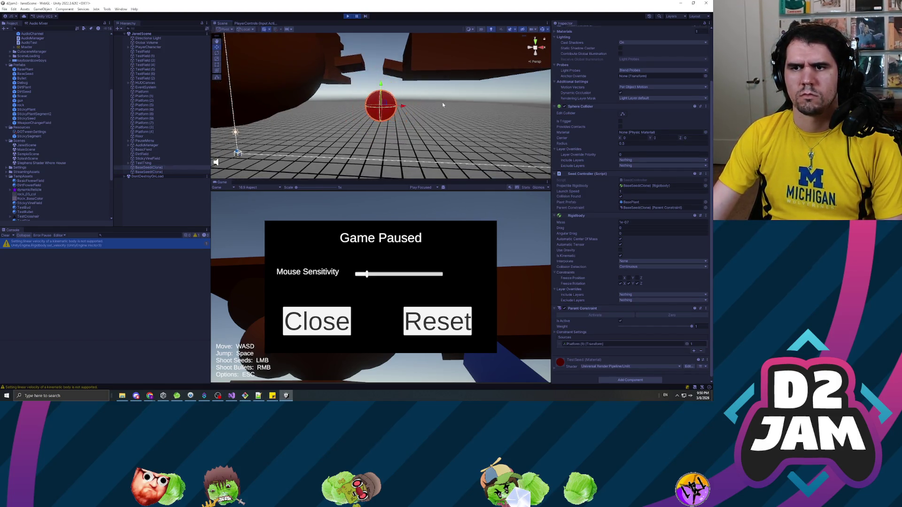
scroll(442, 105, "down", 5)
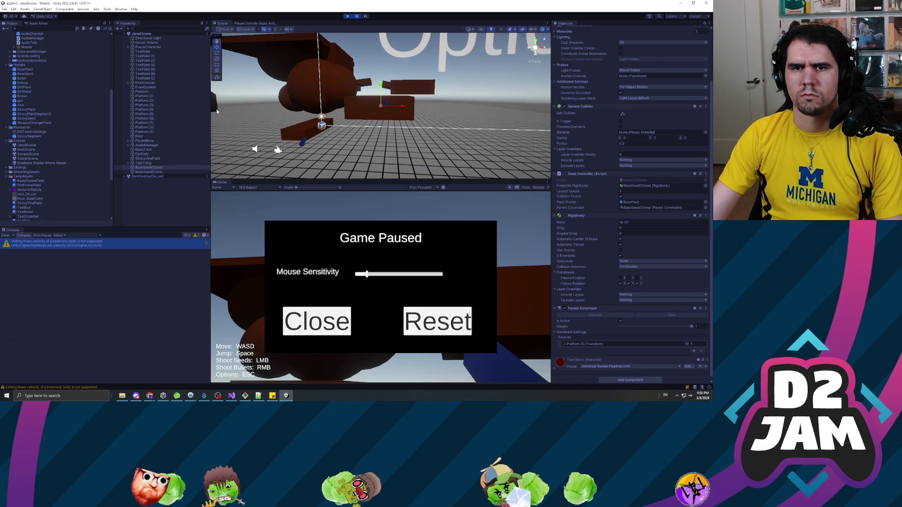
Compare Platform (1), the block the seed landed on, with the seed clone's Inspector
left_click(362, 111)
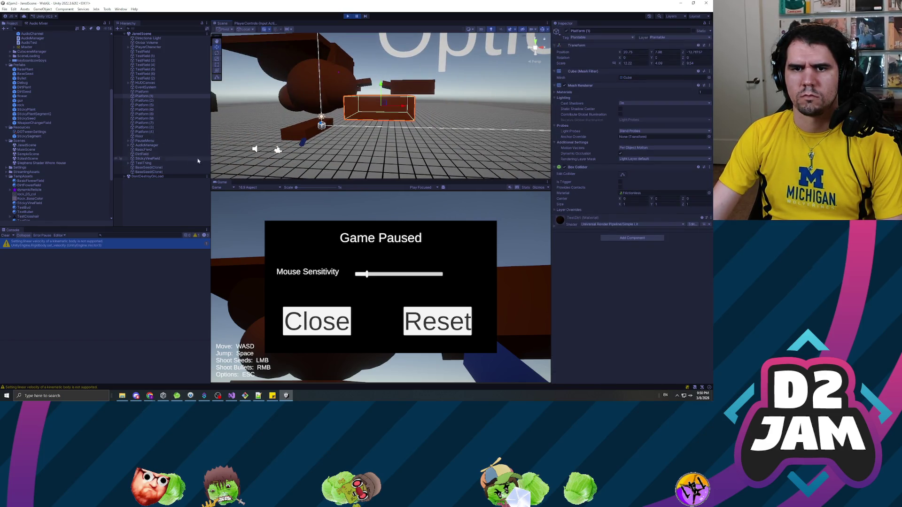
left_click(162, 168)
scroll(585, 232, "down", 4)
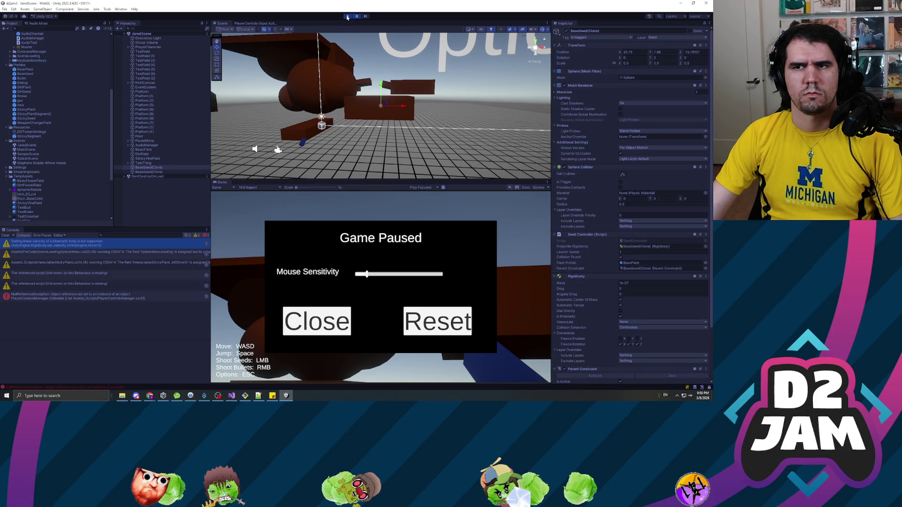
In a new test run, shoot a seed at a platform, pause, and frame the BaseSeed(Clone)
left_click(347, 17)
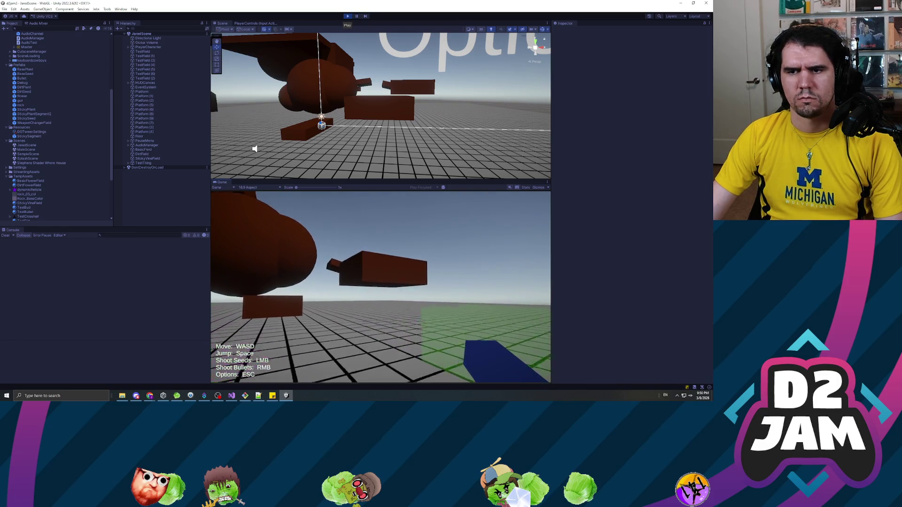
left_click(380, 287)
key("w")
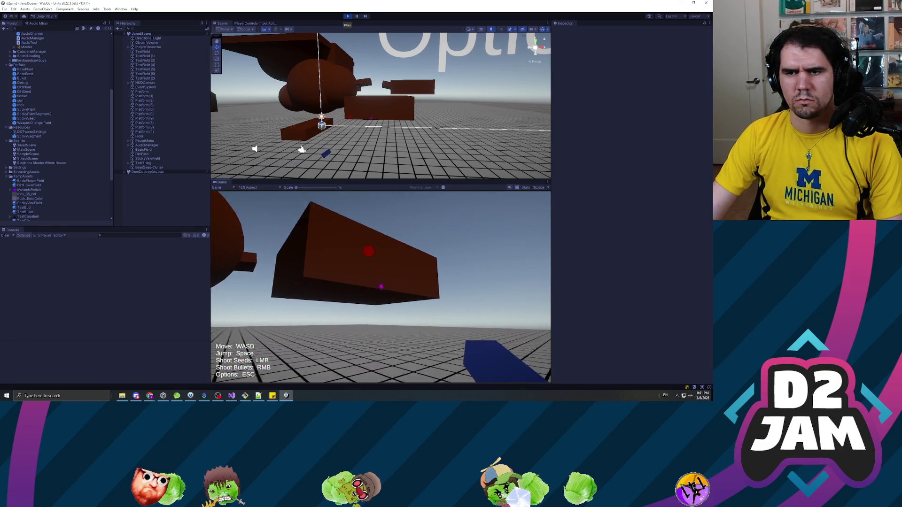
key("Escape")
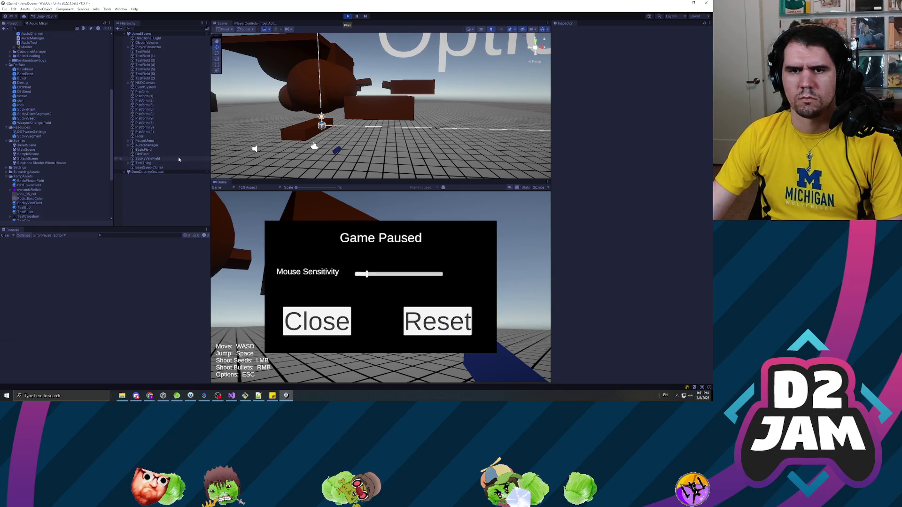
double_click(149, 167)
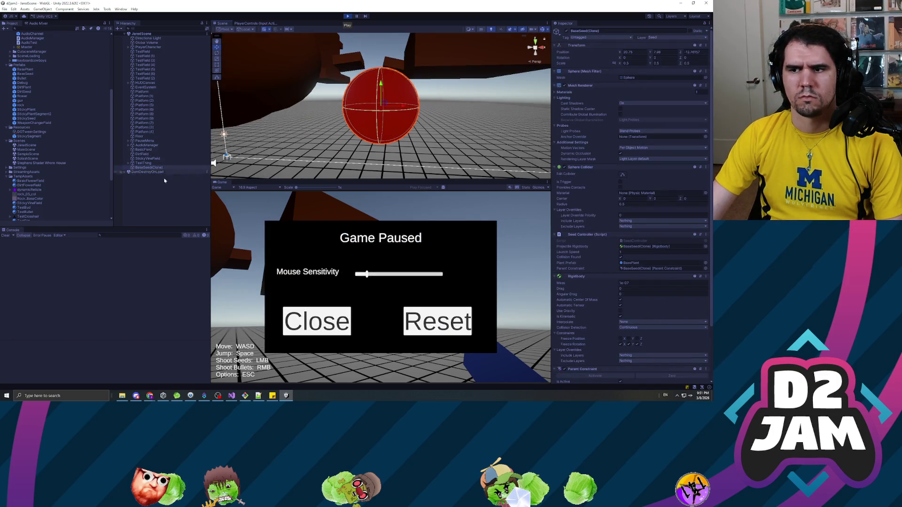
scroll(607, 282, "down", 3)
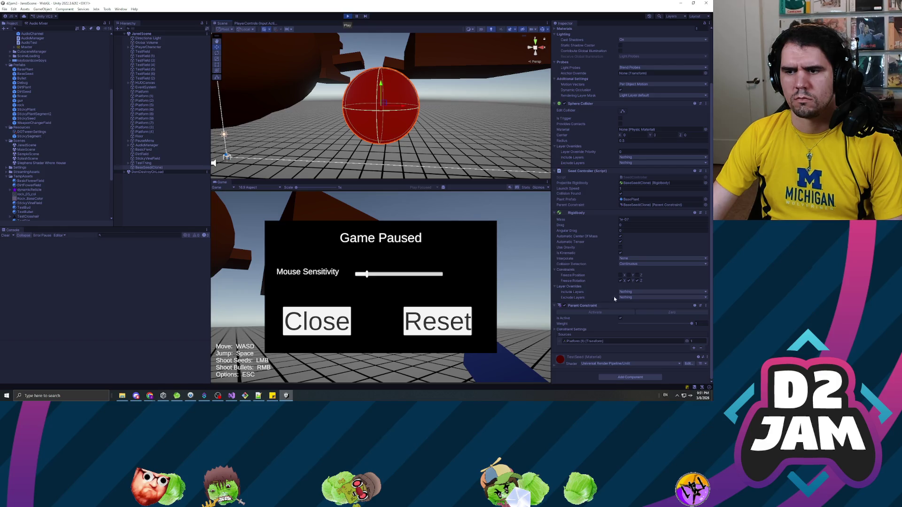
key("alt+Tab")
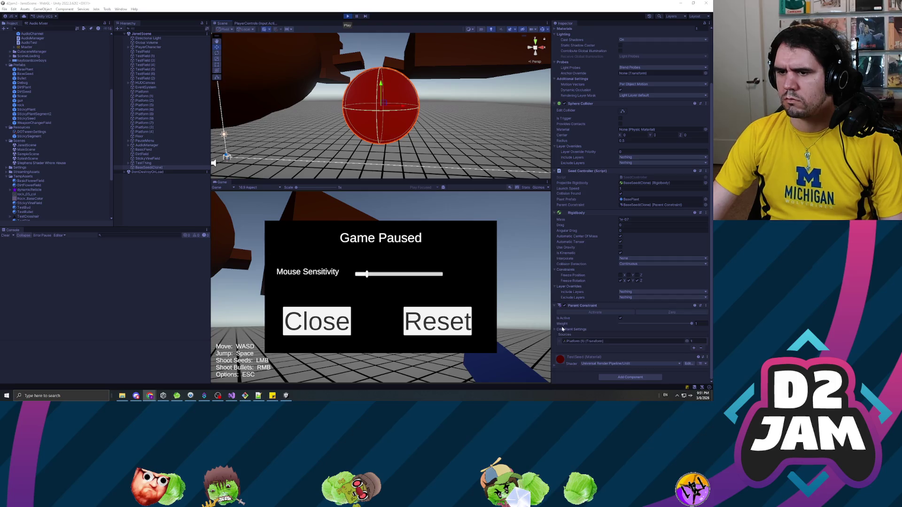
Expand the seed's Parent Constraint settings to view rest positions and source offsets
left_click(583, 329)
scroll(587, 324, "down", 2)
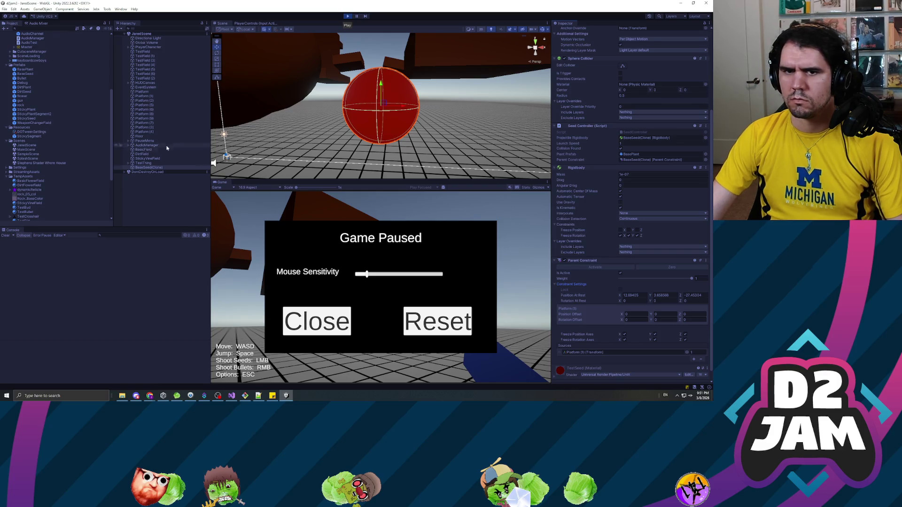
scroll(593, 111, "up", 3)
scroll(582, 103, "up", 2)
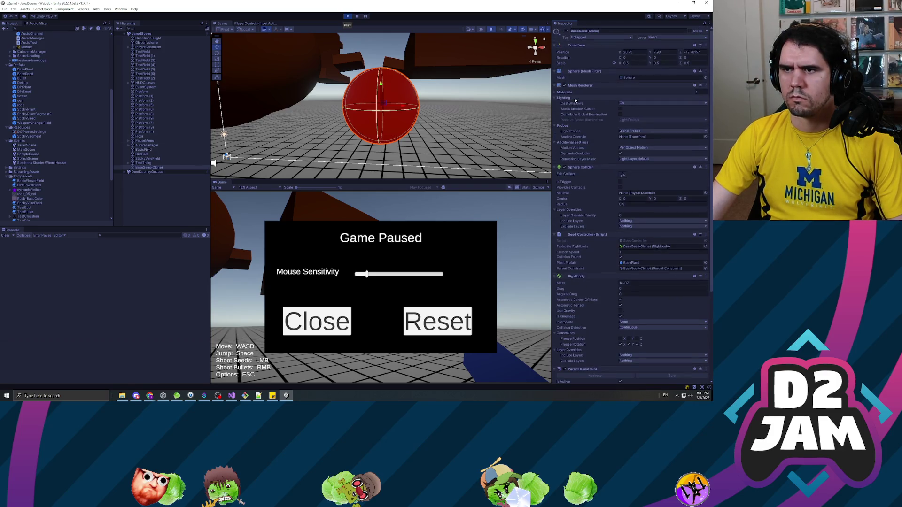
scroll(574, 101, "down", 5)
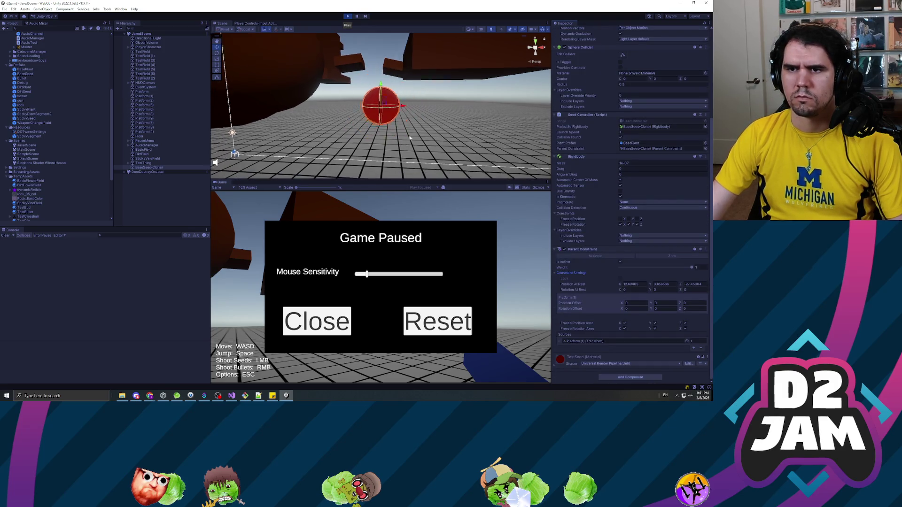
Compare Platform (1)'s position with the seed's Parent Constraint settings, re-expanded on the clone
left_click(457, 96)
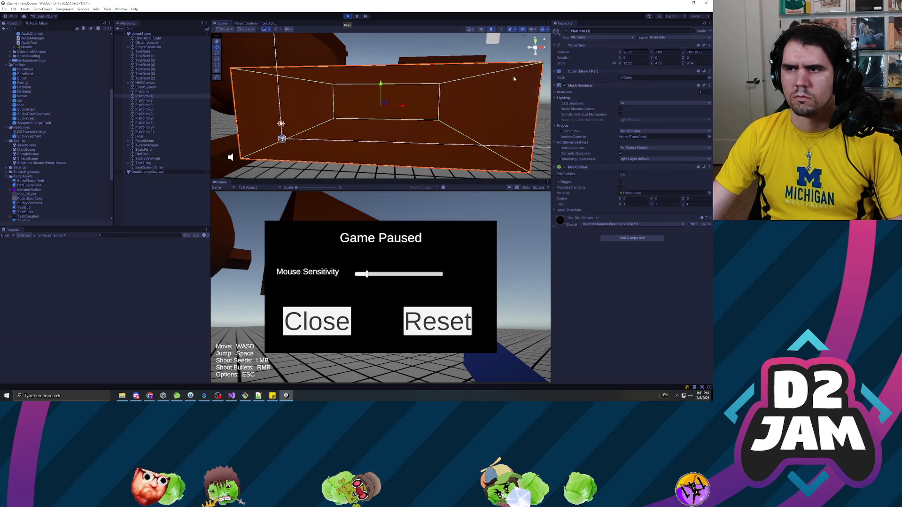
left_click(155, 167)
scroll(604, 278, "down", 3)
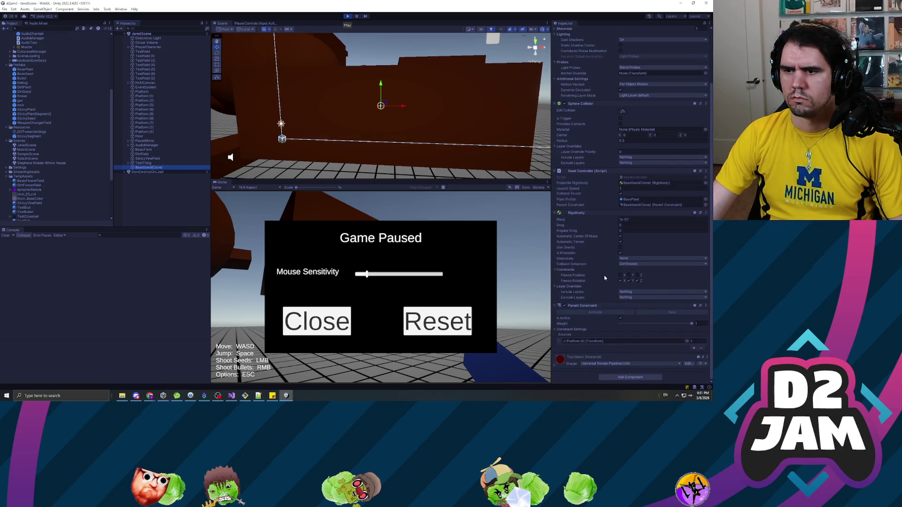
left_click(565, 329)
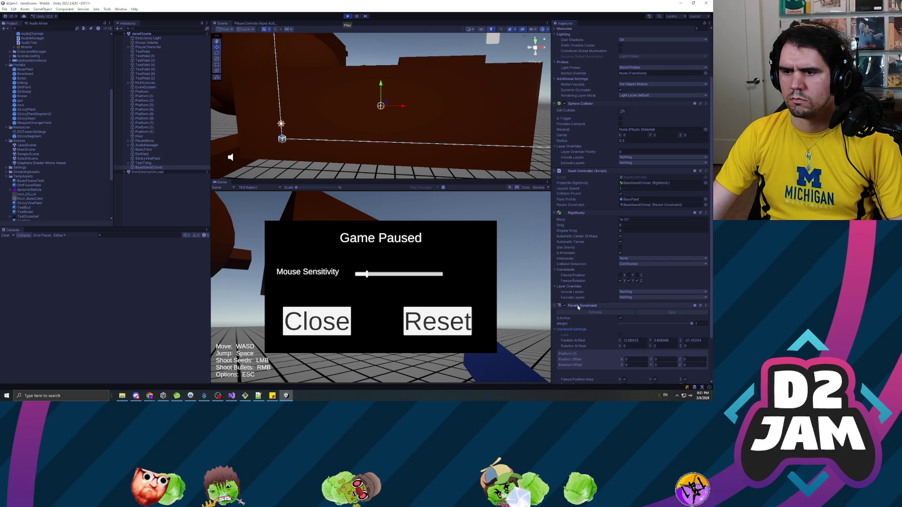
scroll(582, 301, "down", 2)
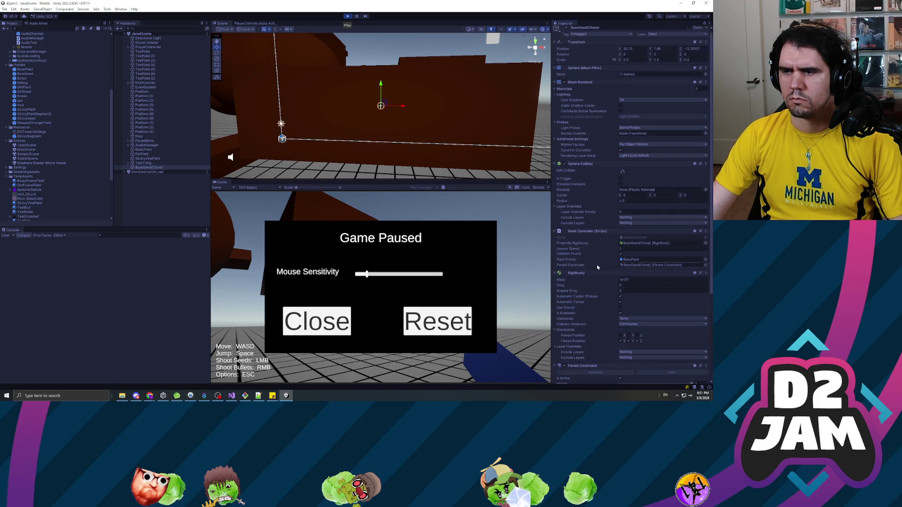
scroll(596, 263, "up", 2)
scroll(598, 259, "down", 2)
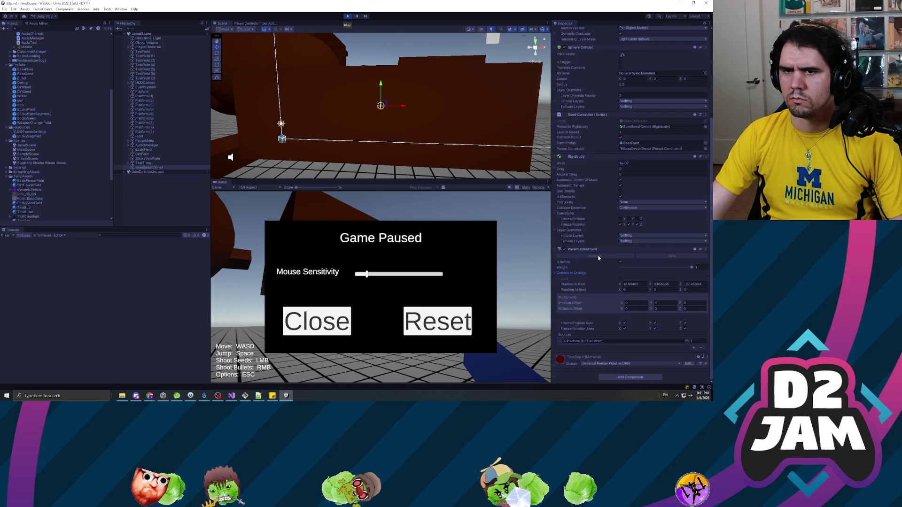
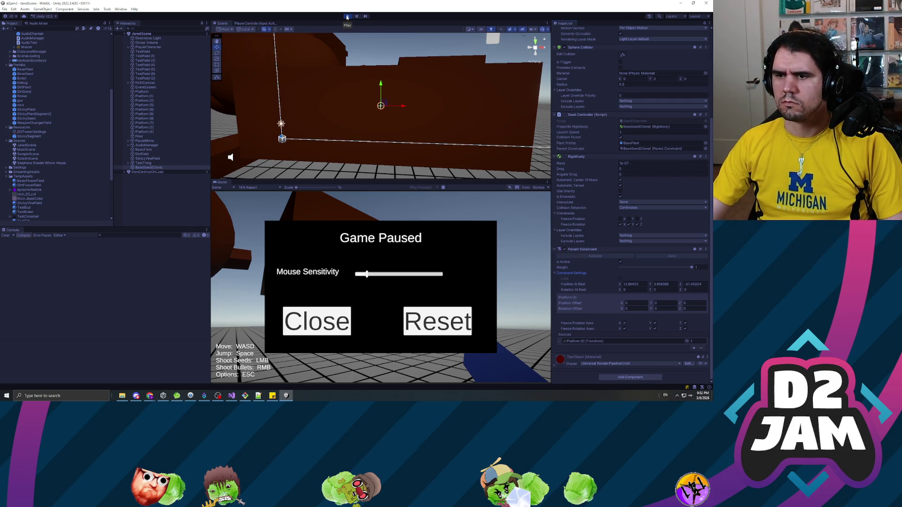
Close the Game Paused menu, fire one more seed, and bring the pause menu back
left_click(312, 314)
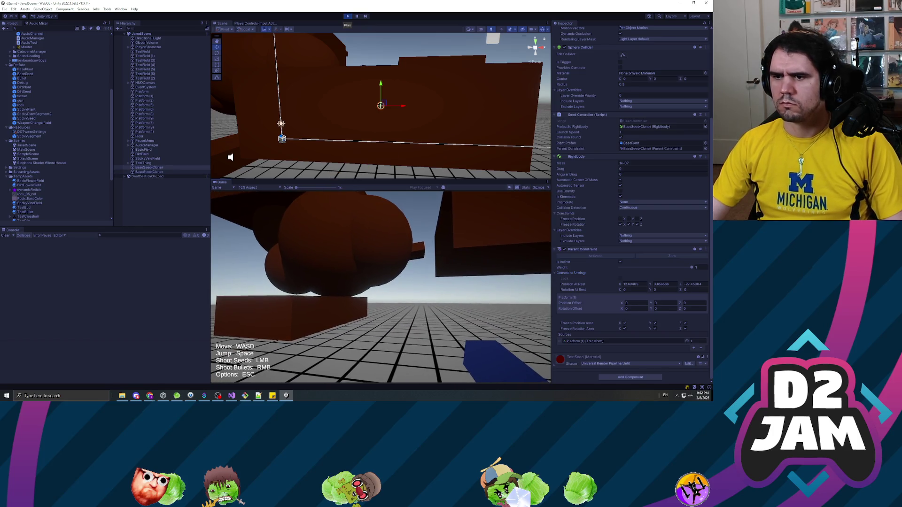
key("Escape")
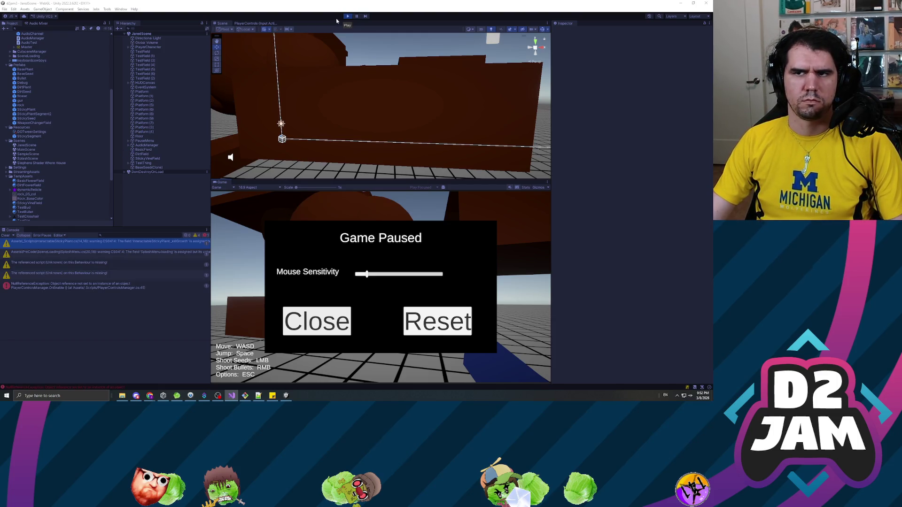
Restart the game, walk toward the floating platform, shoot a seed onto it, and pause
left_click(350, 18)
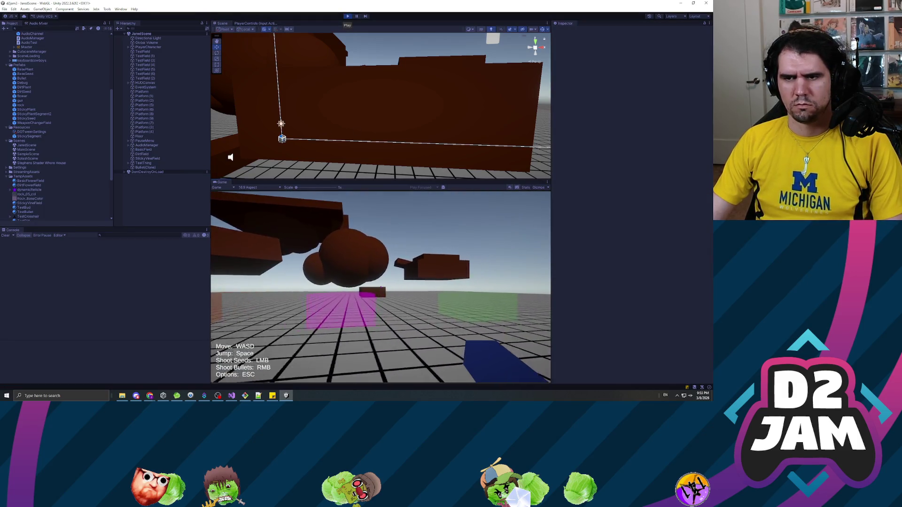
key("w")
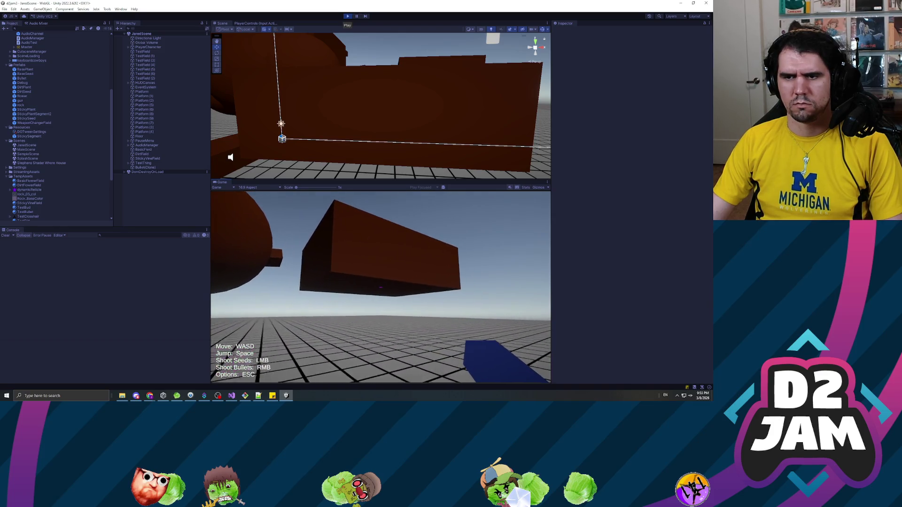
left_click(380, 287)
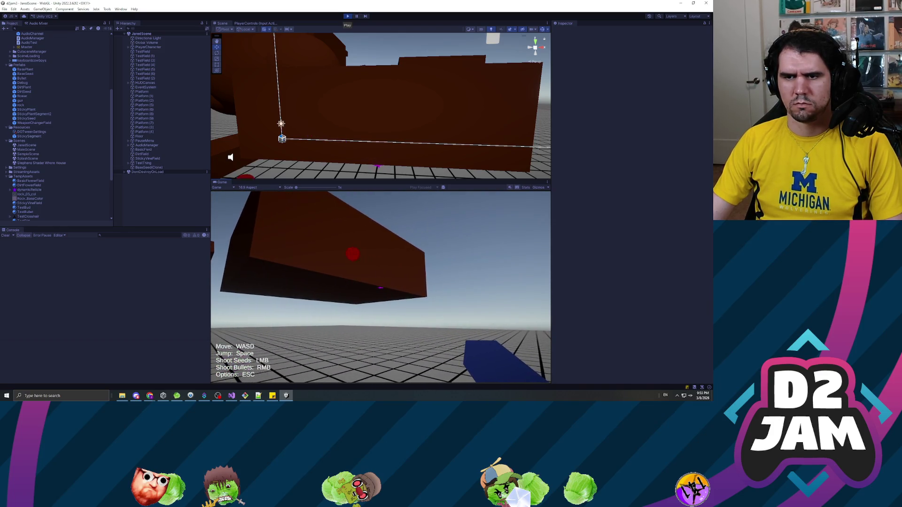
key("Escape")
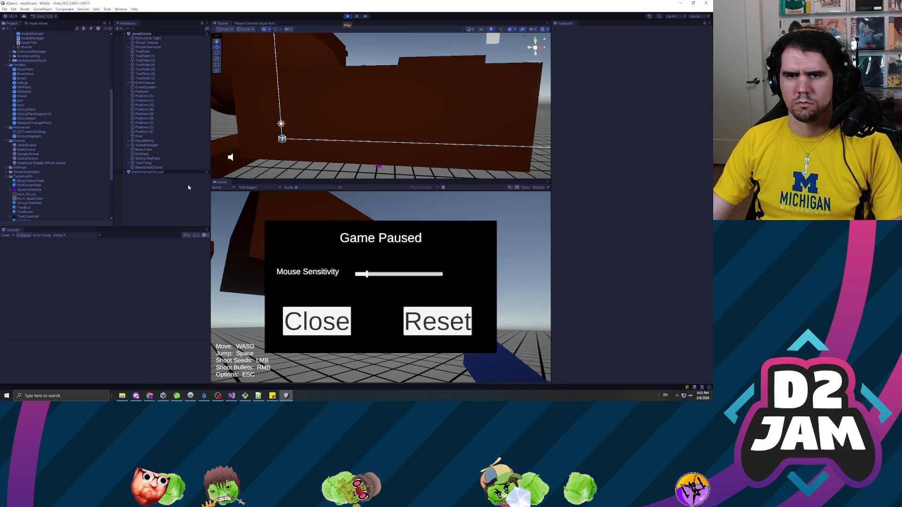
Select the fired BaseSeed(Clone) and frame the Scene view around it to inspect its components
left_click(149, 167)
key("f")
scroll(361, 136, "down", 5)
left_click_drag(361, 135, 368, 110)
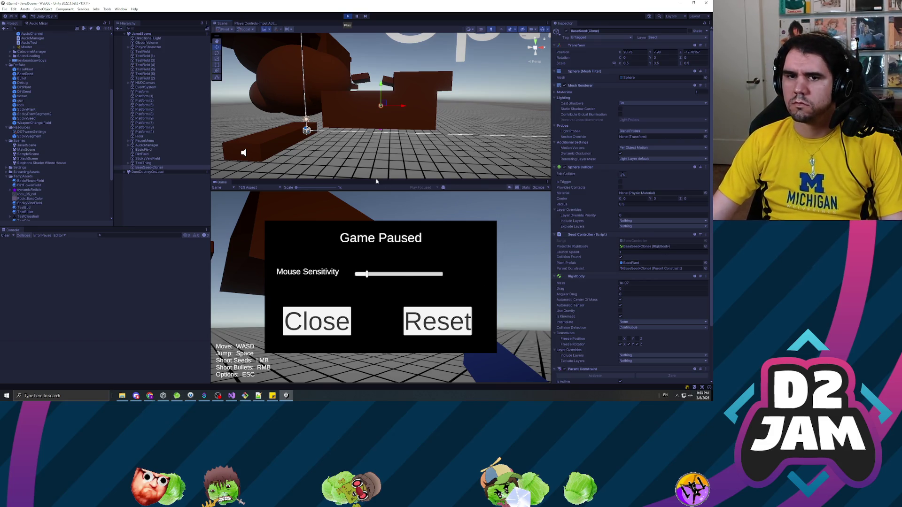
Expand the seed's Parent Constraint settings, then deselect the seed and clear the console
scroll(592, 277, "down", 3)
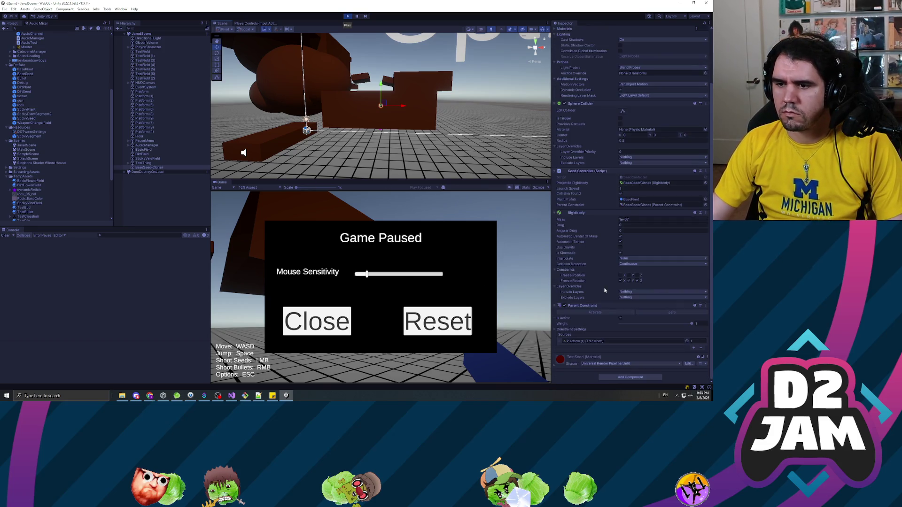
left_click(555, 329)
scroll(626, 283, "down", 2)
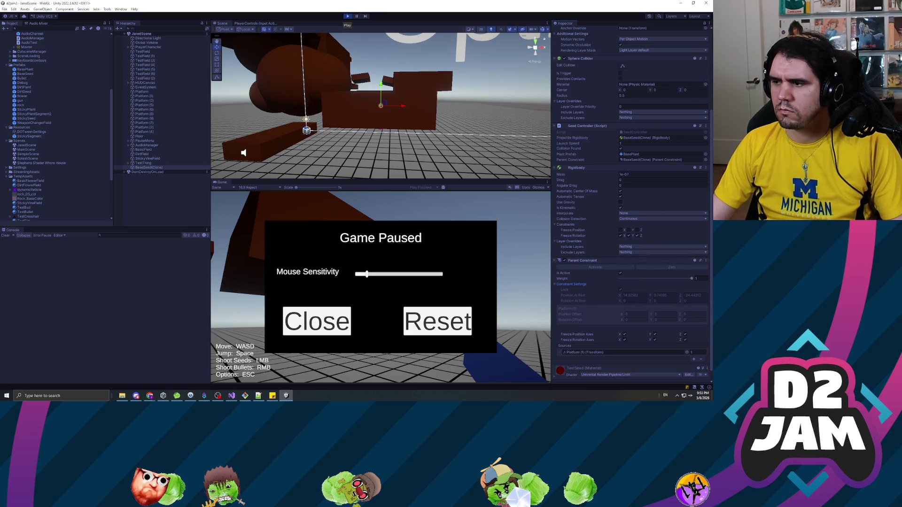
key("alt+Tab")
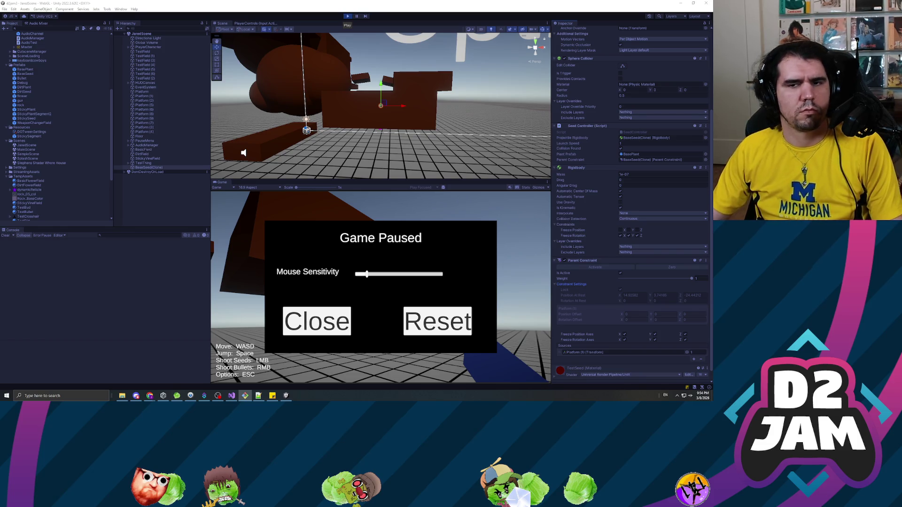
left_click(145, 221)
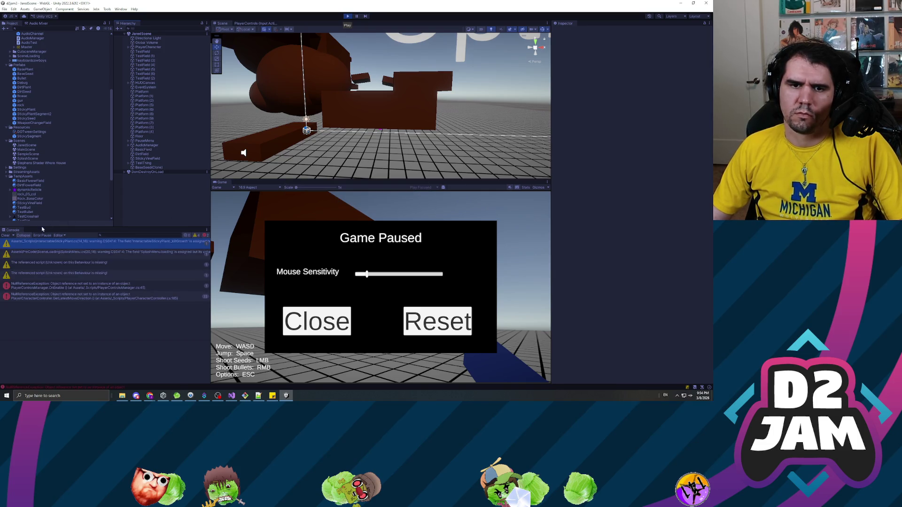
left_click(5, 235)
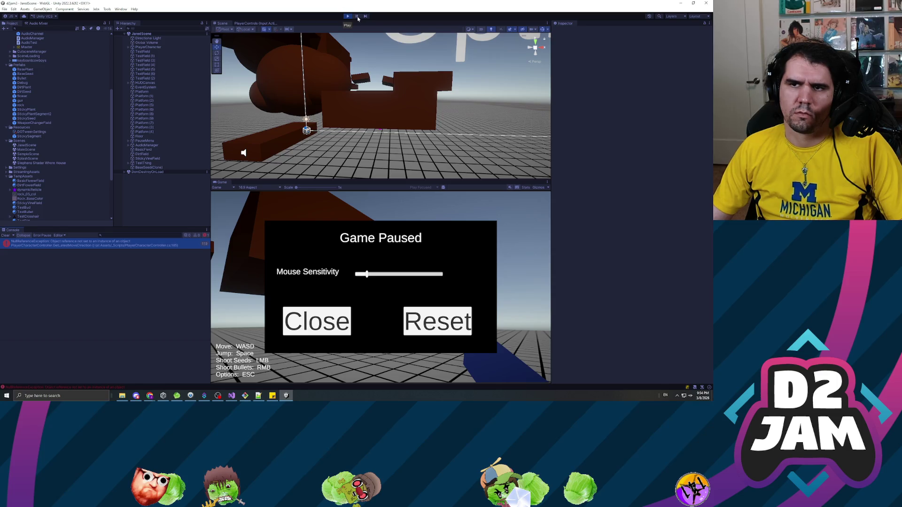
Restart Play mode, shoot a seed onto the platforms, pause, and select Platform (4)
left_click(347, 16)
left_click(348, 16)
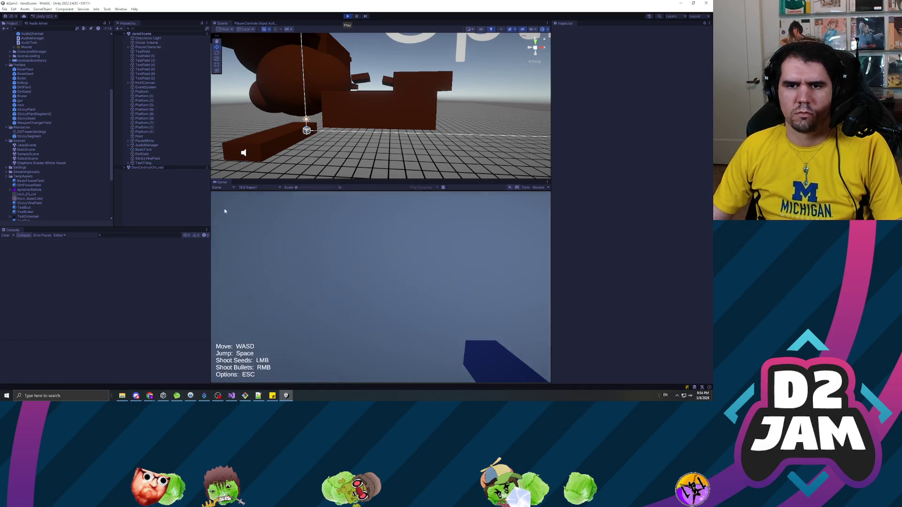
right_click(381, 286)
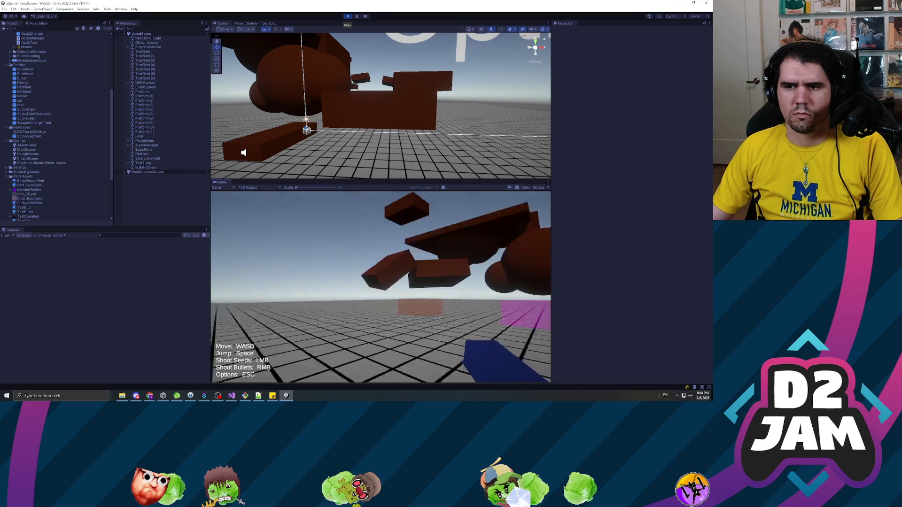
left_click(381, 287)
key("Escape")
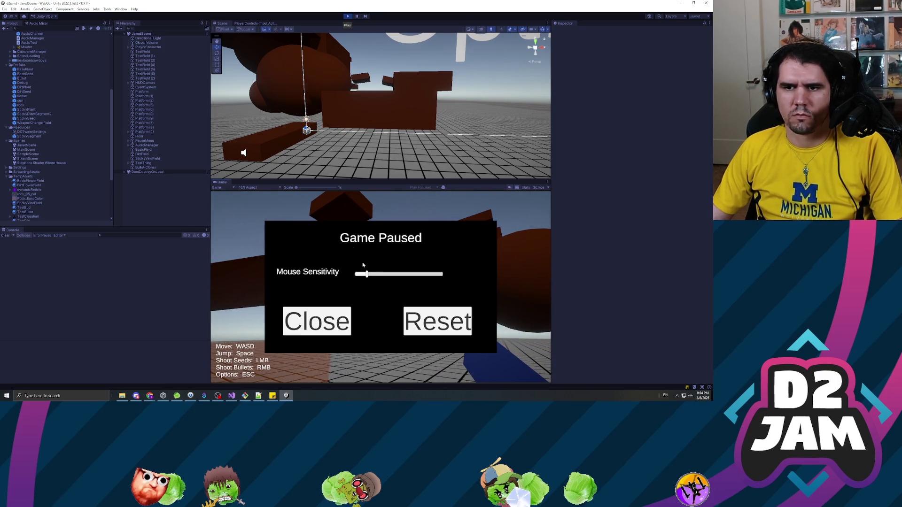
left_click_drag(265, 118, 388, 135)
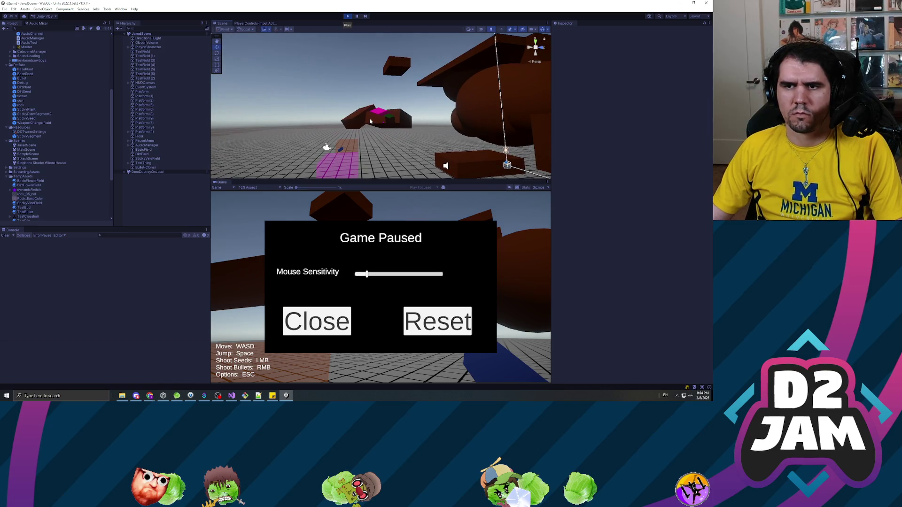
left_click(370, 121)
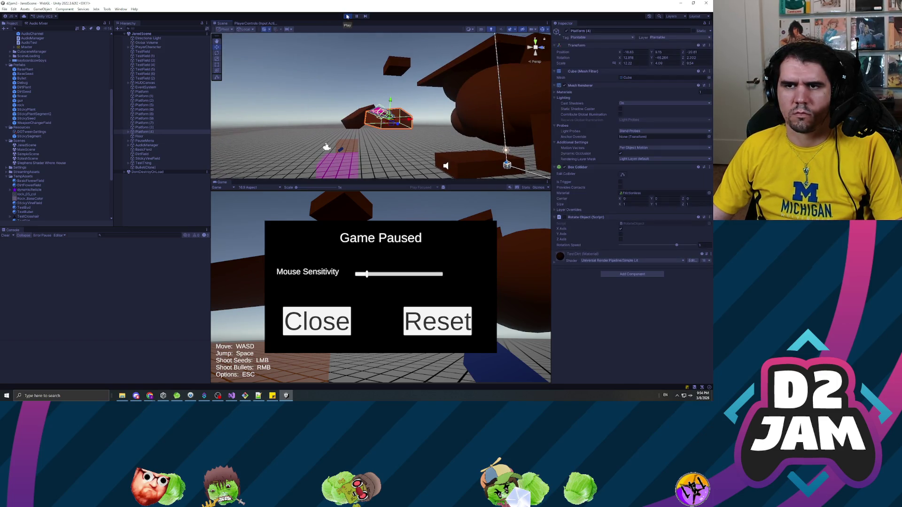
Stop the game and make Platform (4) a child of TestThing
left_click(347, 17)
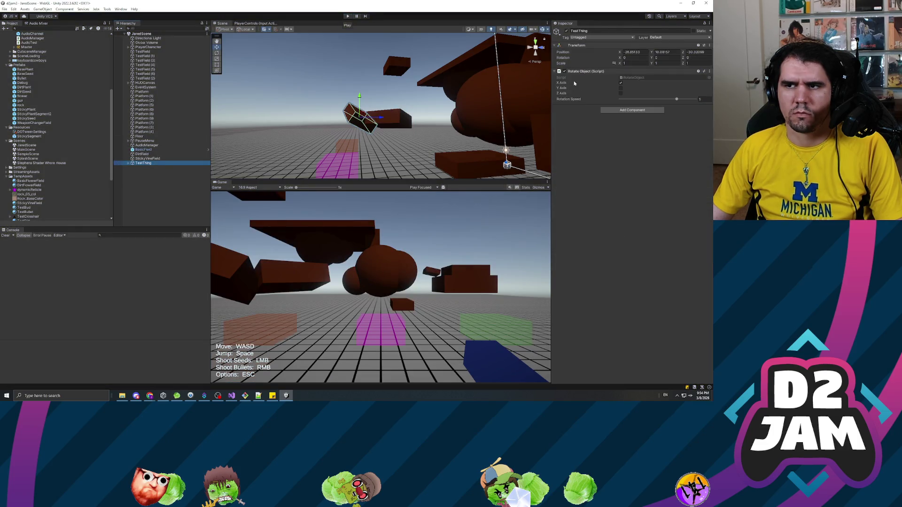
left_click(151, 132)
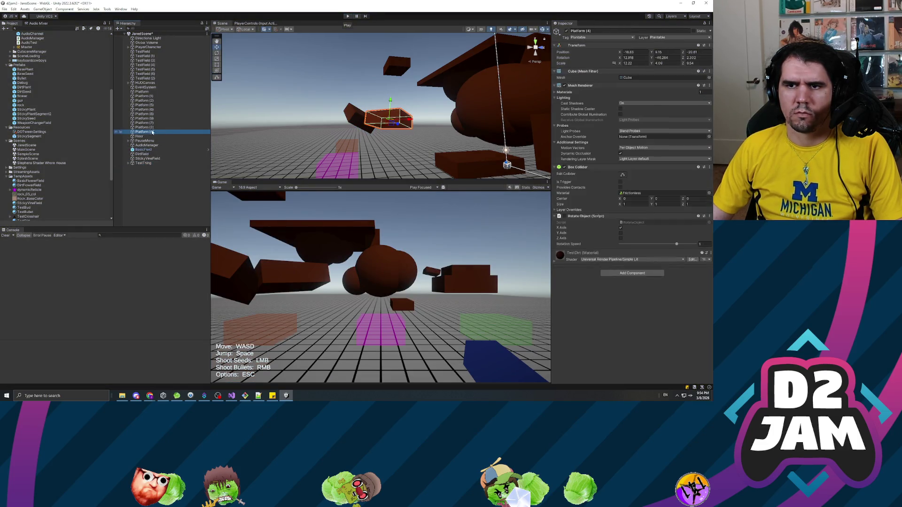
mouse_move(150, 134)
left_mouse_down()
mouse_move(152, 162)
mouse_move(143, 163)
left_mouse_up()
Start the game, shoot three seeds at the platforms, and pause
left_click(347, 16)
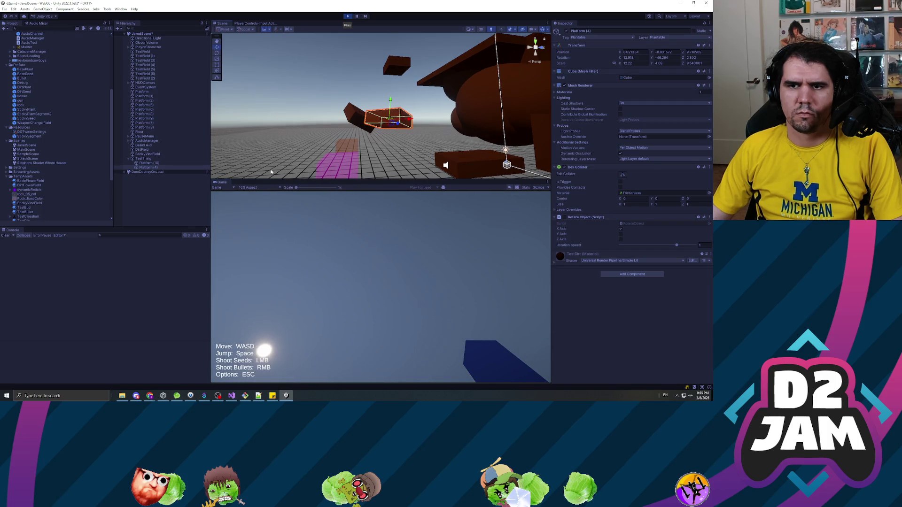
left_click(342, 303)
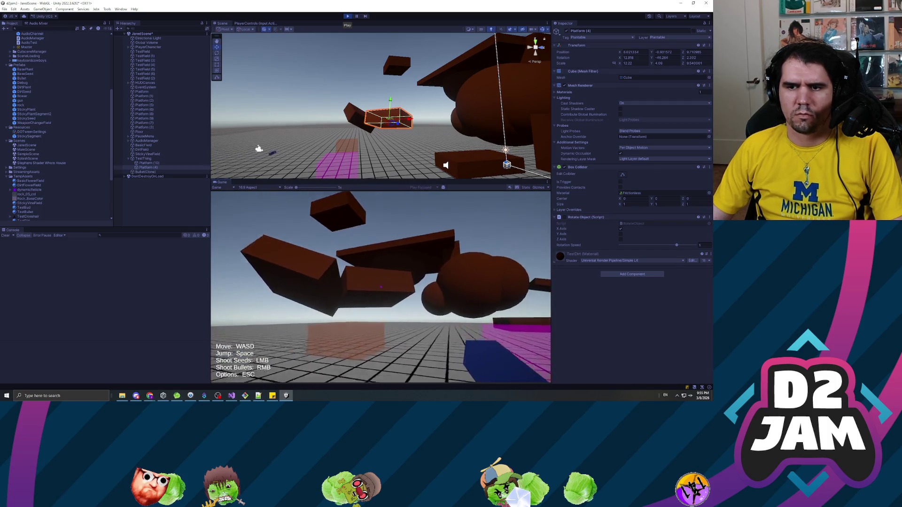
left_click(381, 284)
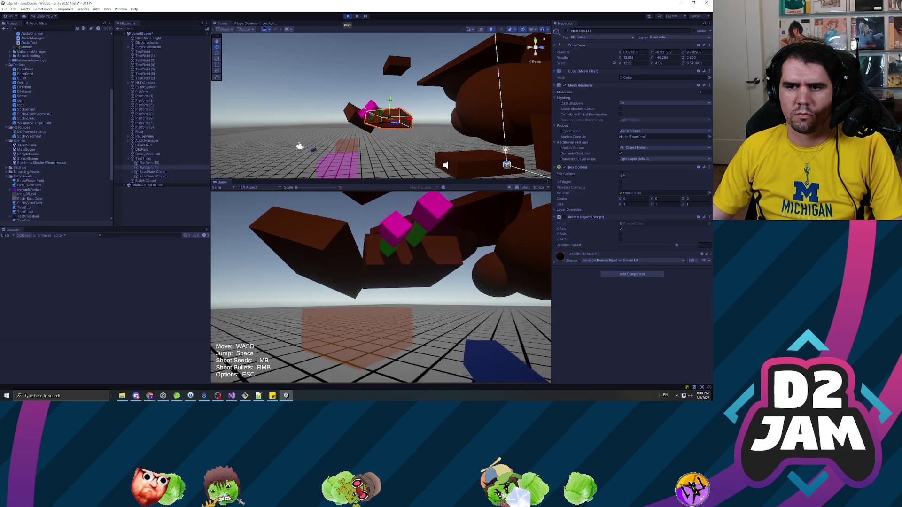
left_click(380, 287)
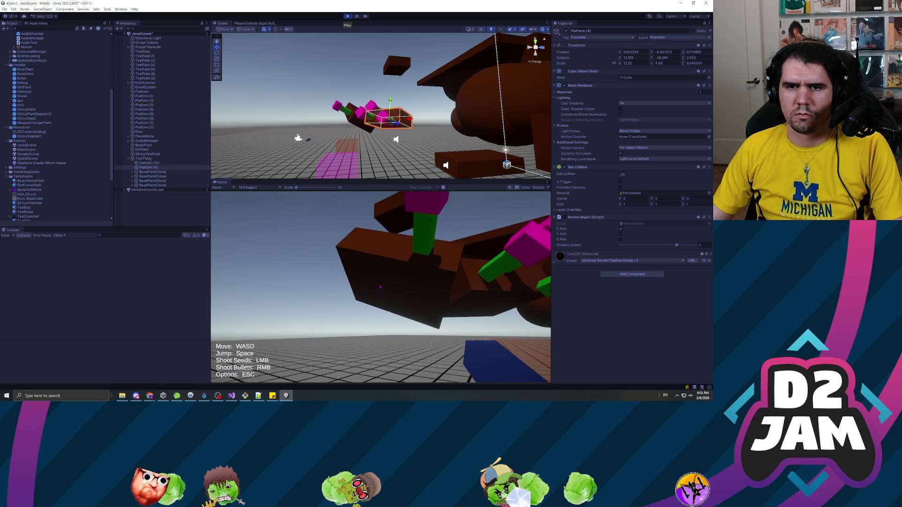
key("Escape")
Set TestThing's X rotation to 25 degrees
left_click(143, 158)
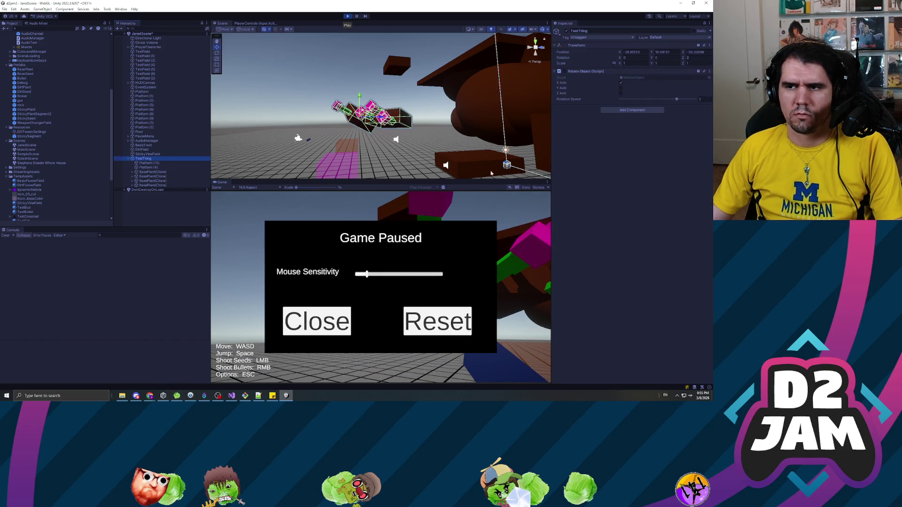
left_click(570, 77)
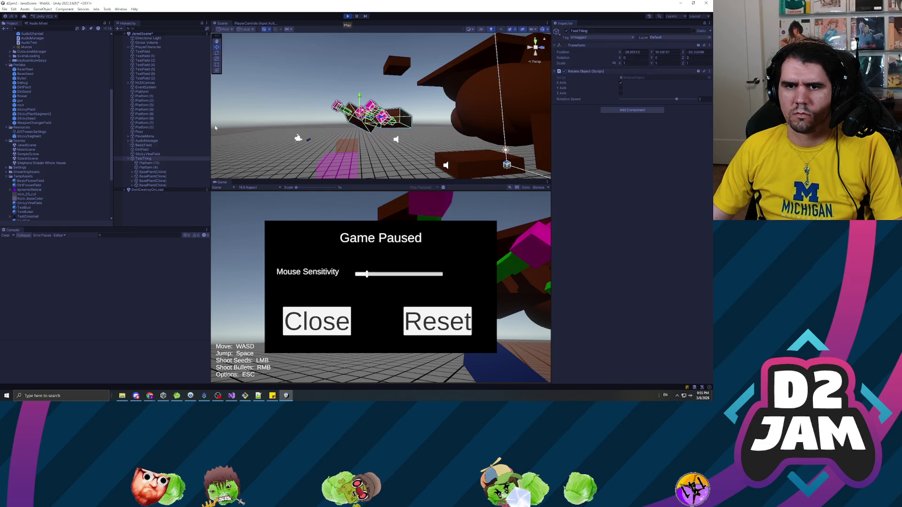
type("25")
key("Return")
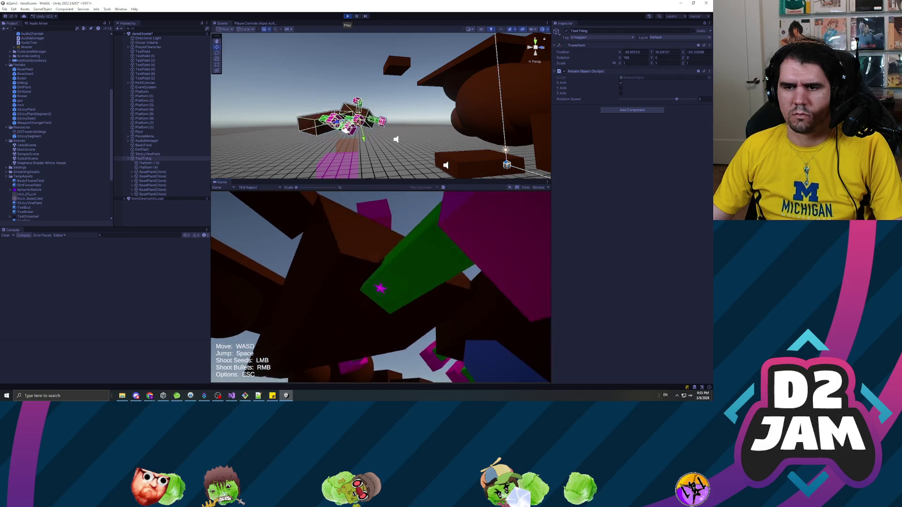
Resume play, shoot two seeds at the tilted platforms, then pause and end the session
key("Escape")
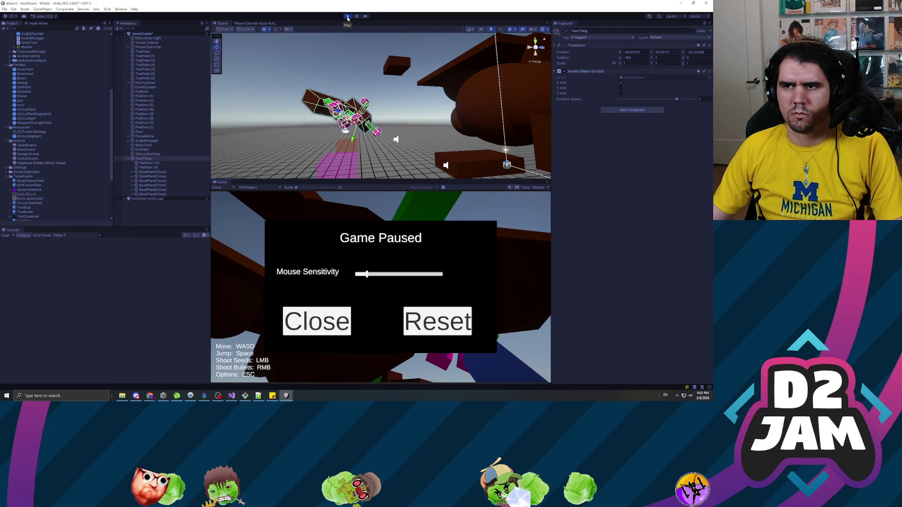
left_click(150, 158)
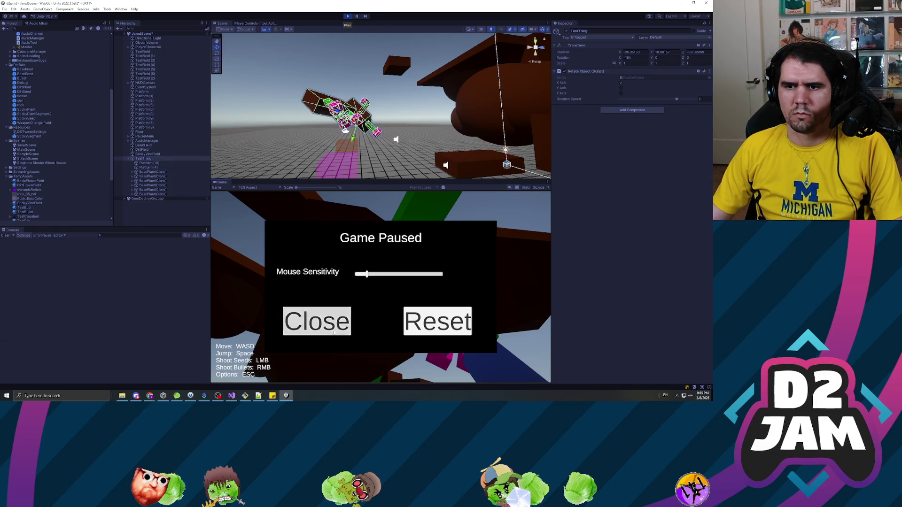
left_click(317, 321)
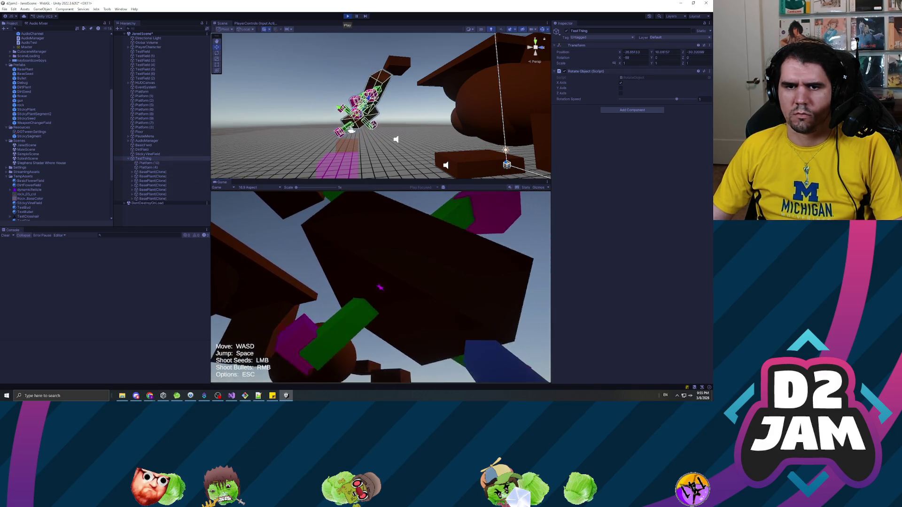
left_click(382, 286)
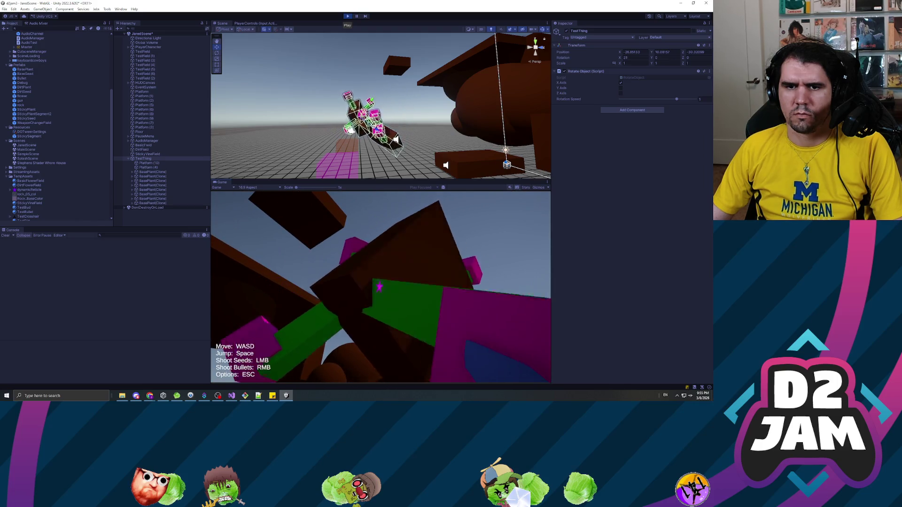
left_click(381, 286)
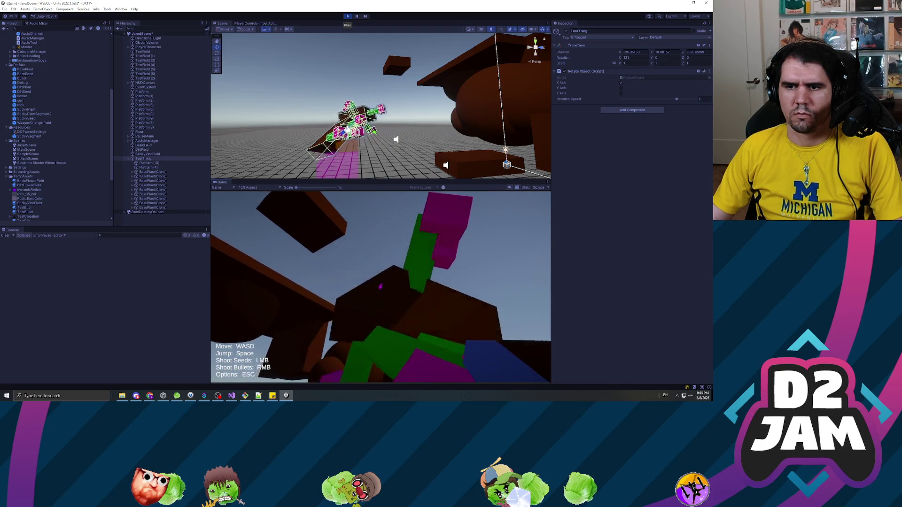
key("Escape")
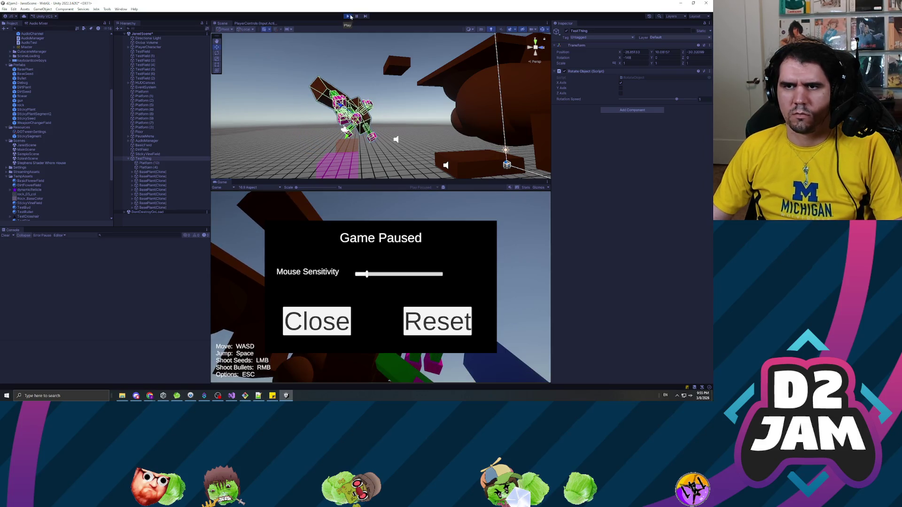
key("ctrl+p")
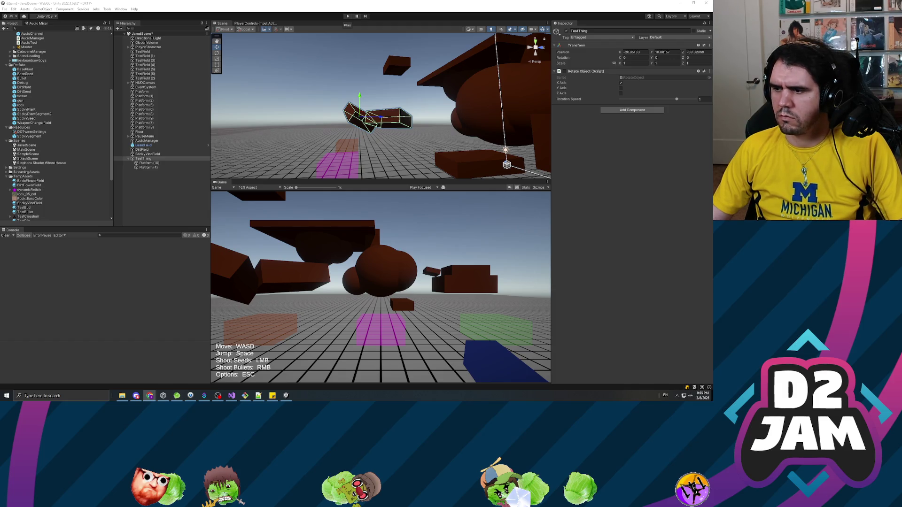
In Visual Studio, move from ProjectileController.cs to PlantController.cs's GrowPlant method
left_click(231, 395)
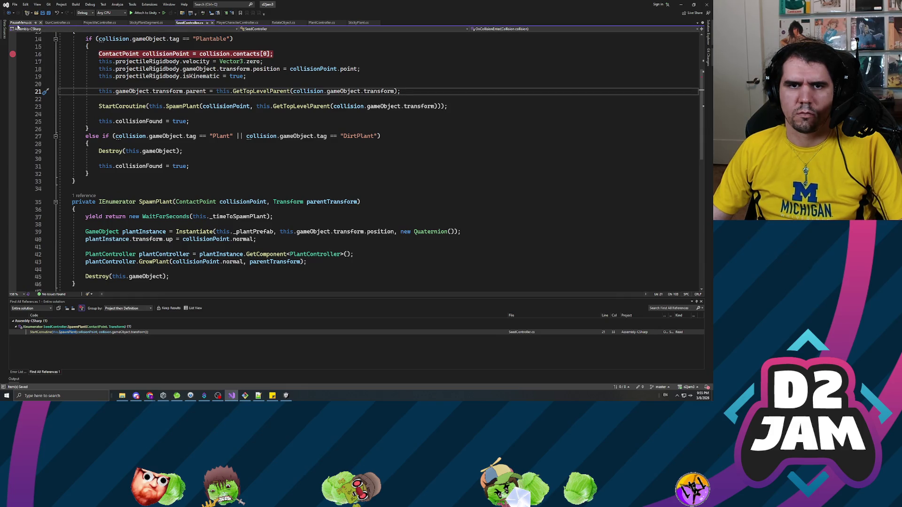
left_click(103, 23)
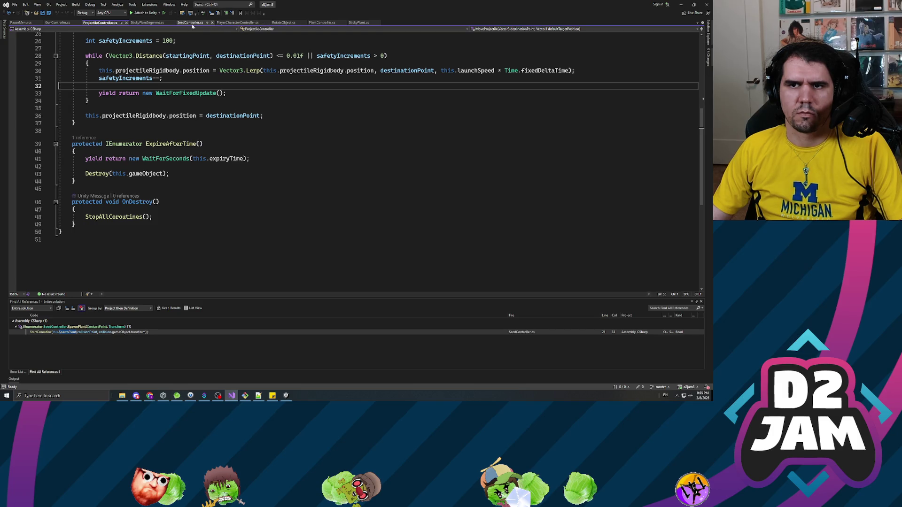
left_click(322, 24)
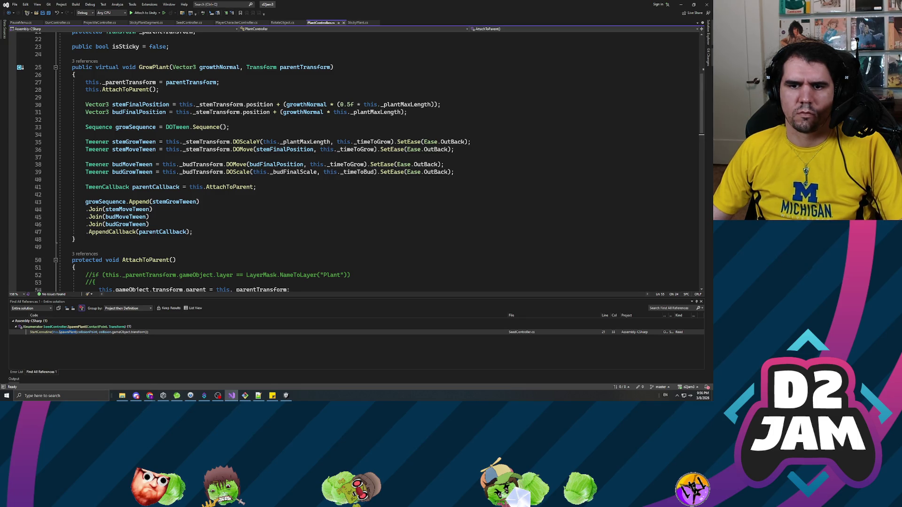
scroll(357, 162, "down", 2)
scroll(357, 162, "up", 3)
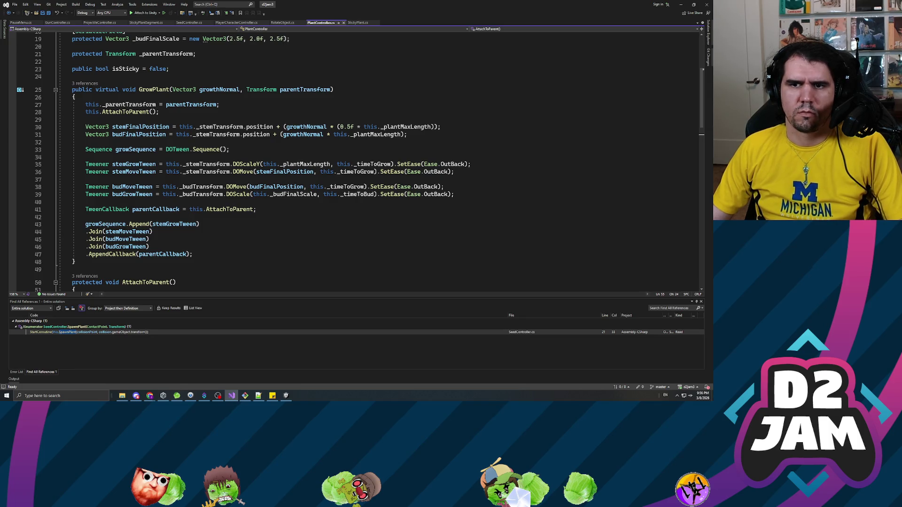
mouse_move(392, 171)
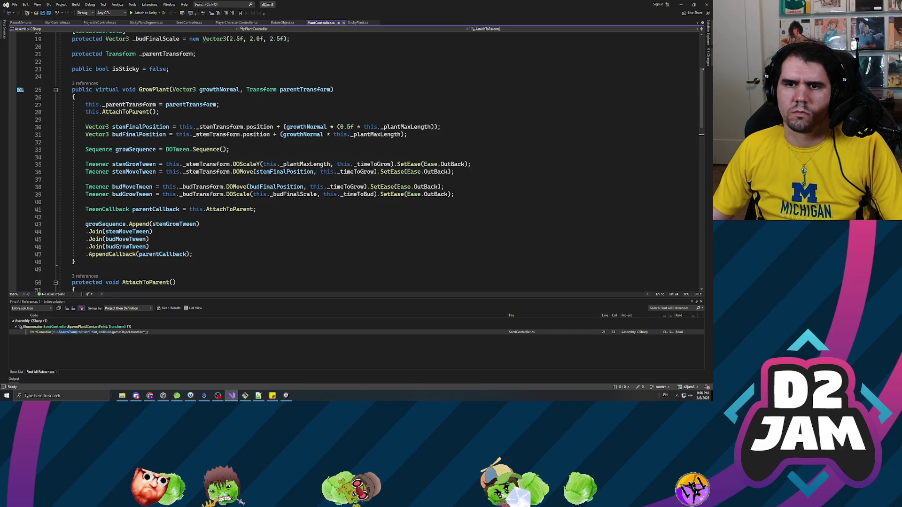
left_click(169, 127)
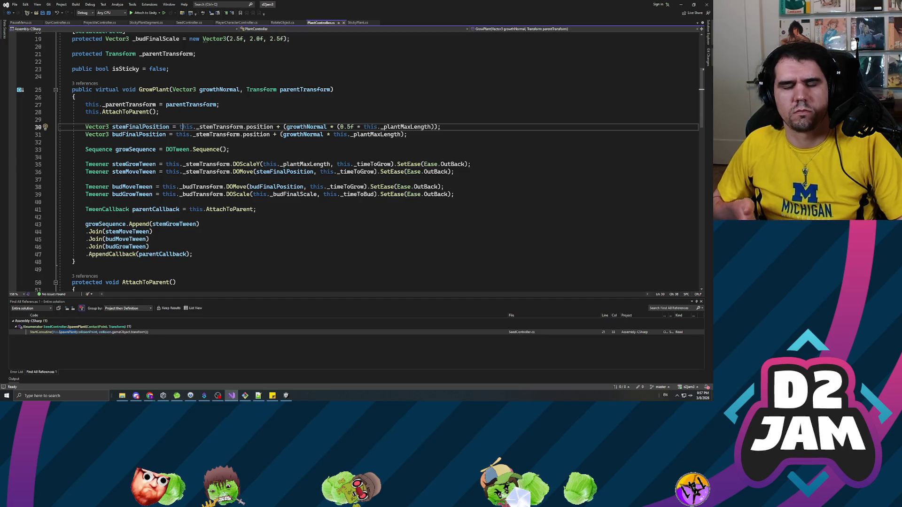
left_click(85, 119)
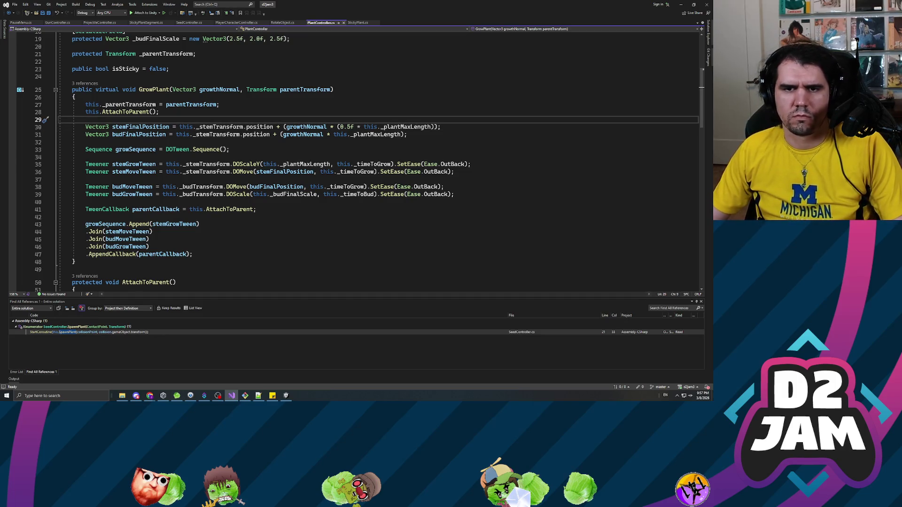
left_click(141, 127)
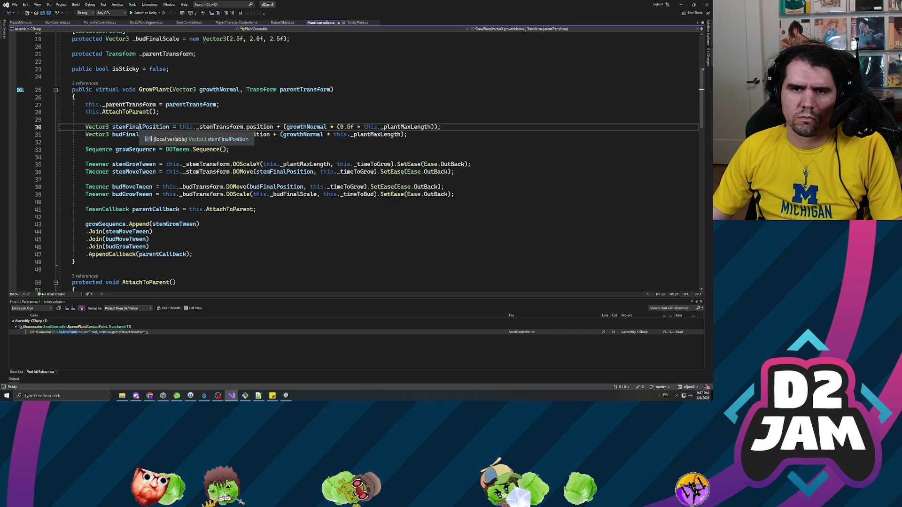
left_click(243, 127)
double_click(243, 127)
scroll(242, 127, "down", 2)
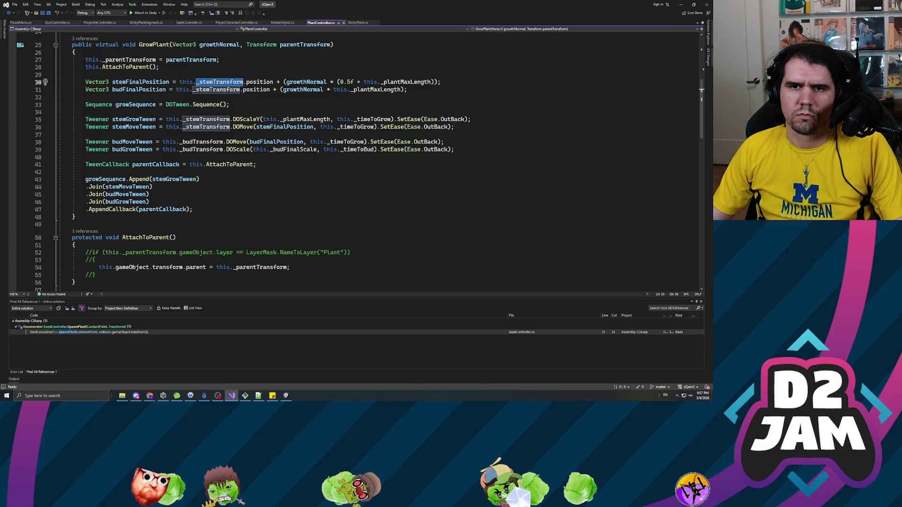
scroll(242, 127, "up", 3)
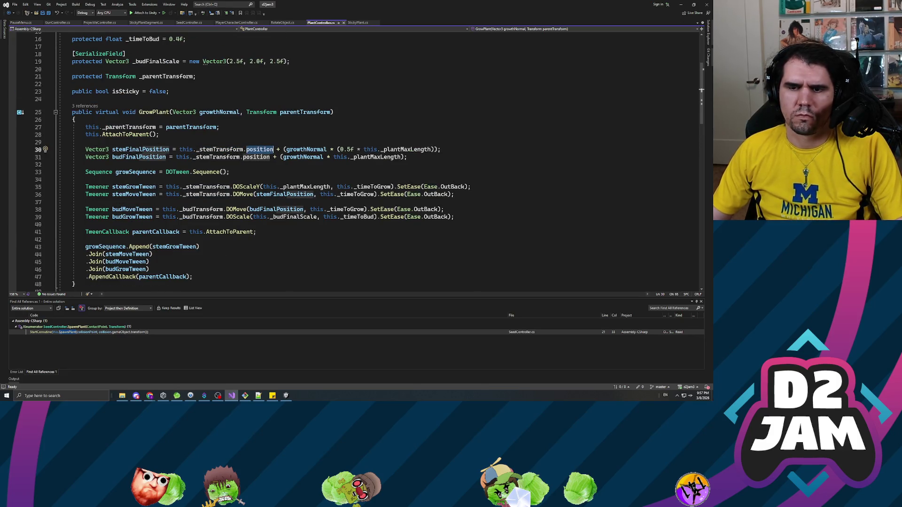
Replace position with localPosition on lines 30 and 31 and save
double_click(259, 150)
type("localP")
key("Tab")
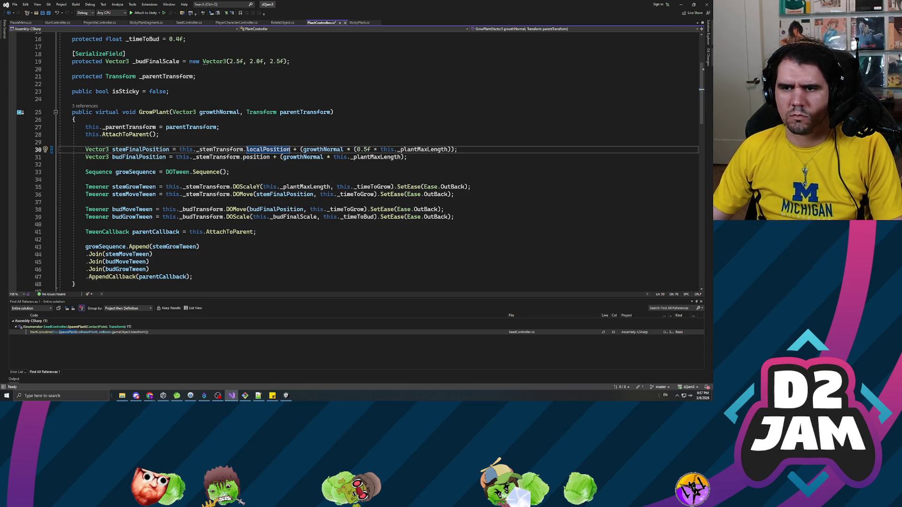
double_click(256, 157)
type("localPo")
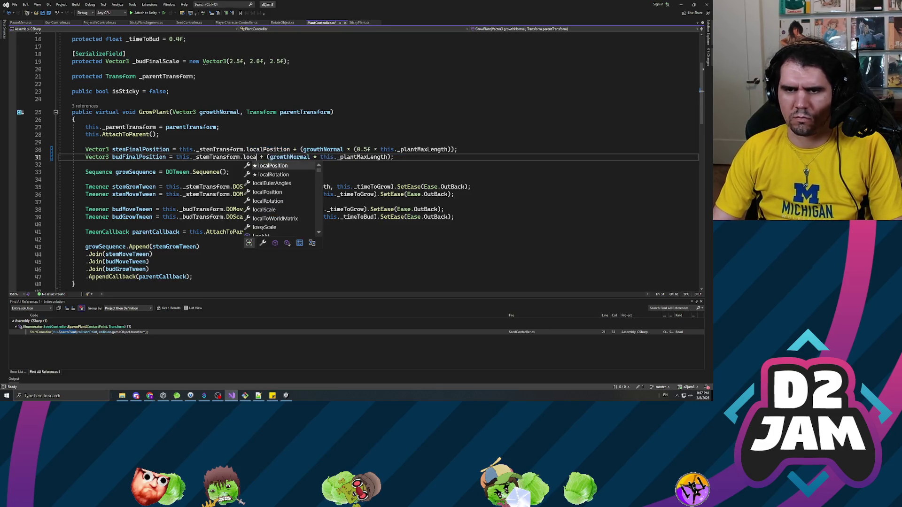
key("Tab")
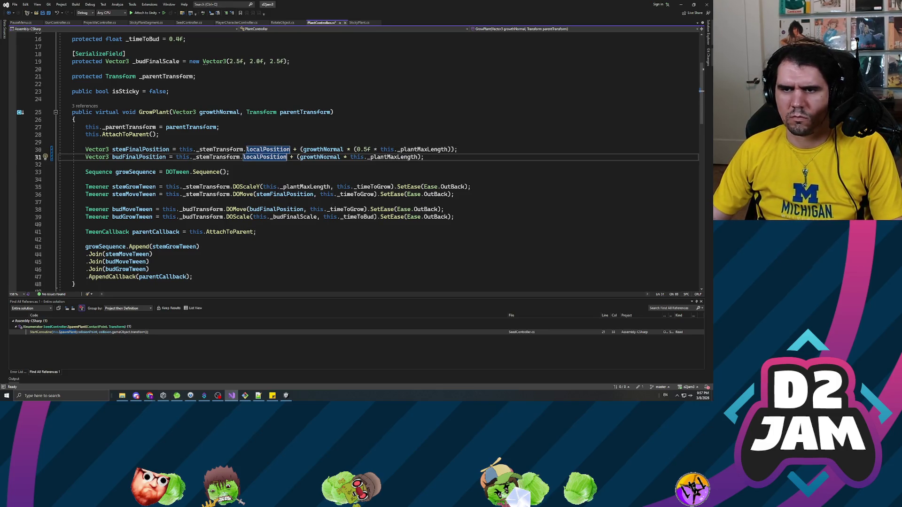
left_click(159, 172)
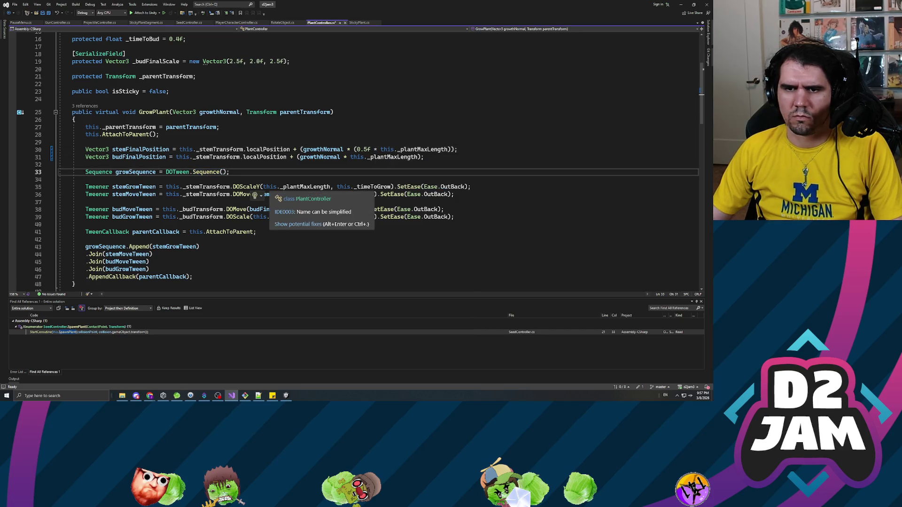
left_click(86, 180)
key("ctrl+s")
Change DOMove to DOLocalMove on lines 36 and 38, save PlantController, and return to Unity
double_click(244, 194)
type("DoLocalMove")
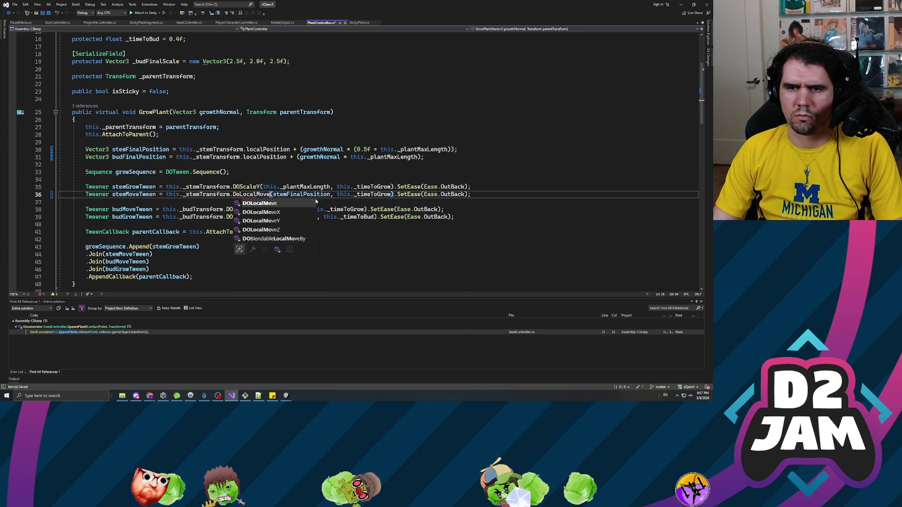
key("Tab")
key("ctrl+s")
left_click(249, 209)
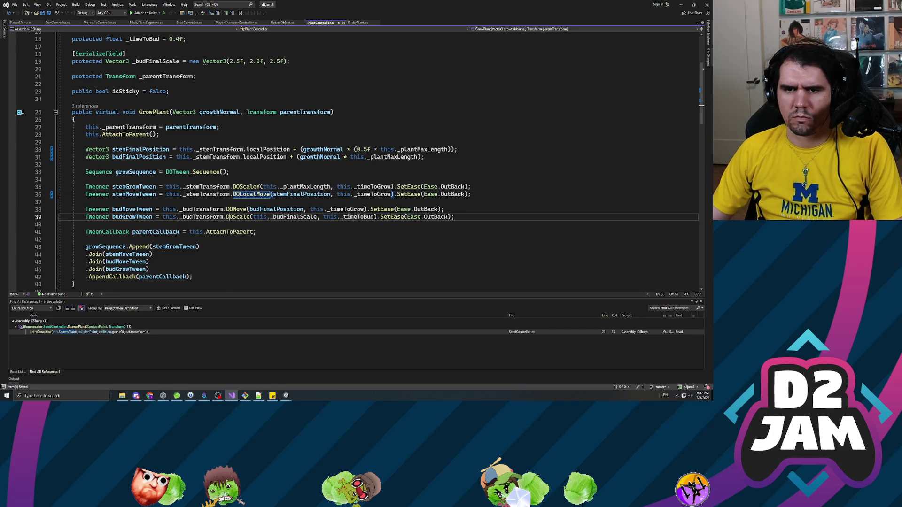
key("ctrl+shift+Left")
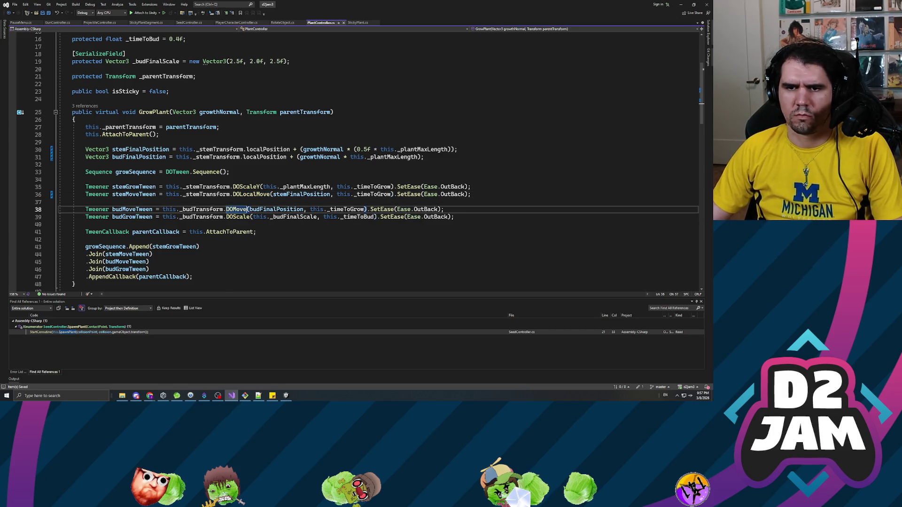
key("Left")
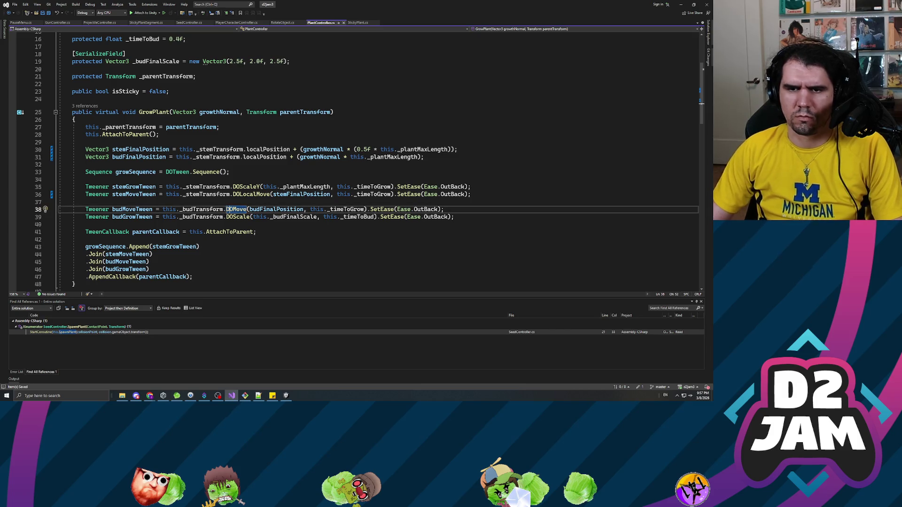
type("DO")
type("LocalD")
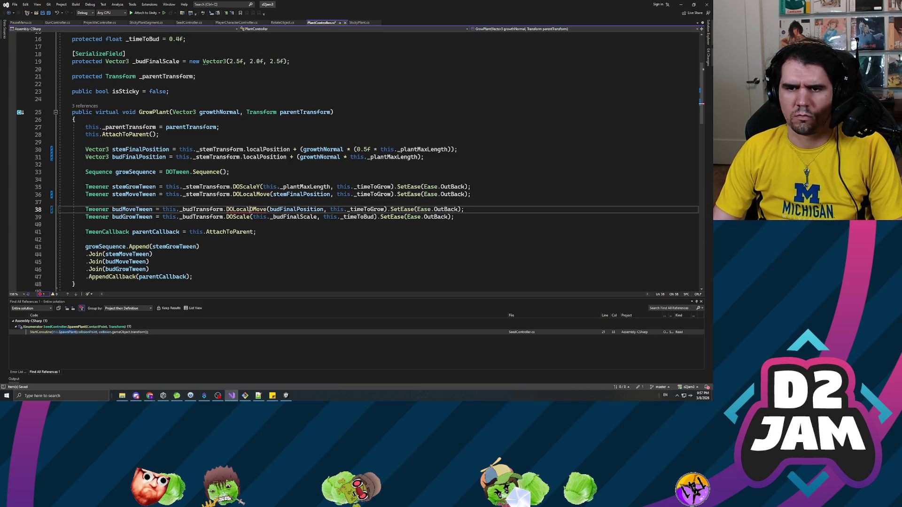
key("ctrl+s")
key("Delete")
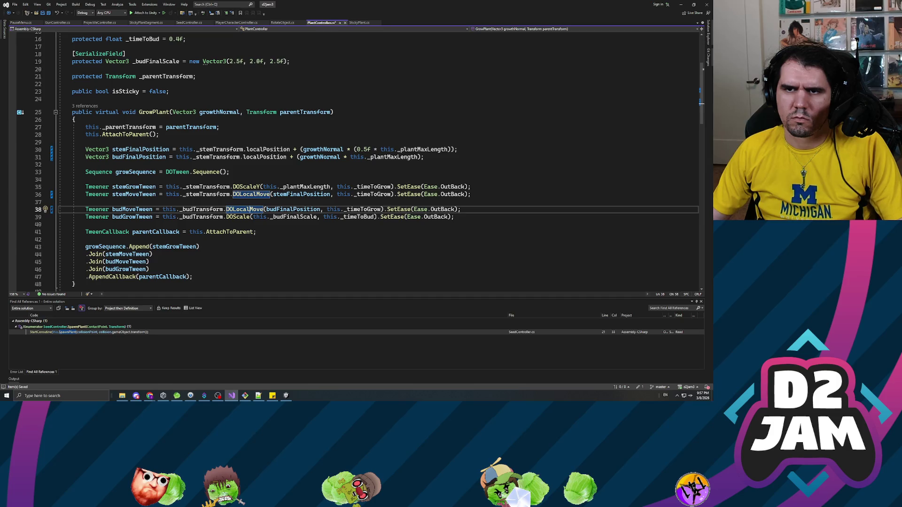
left_click(75, 119)
key("ctrl+s")
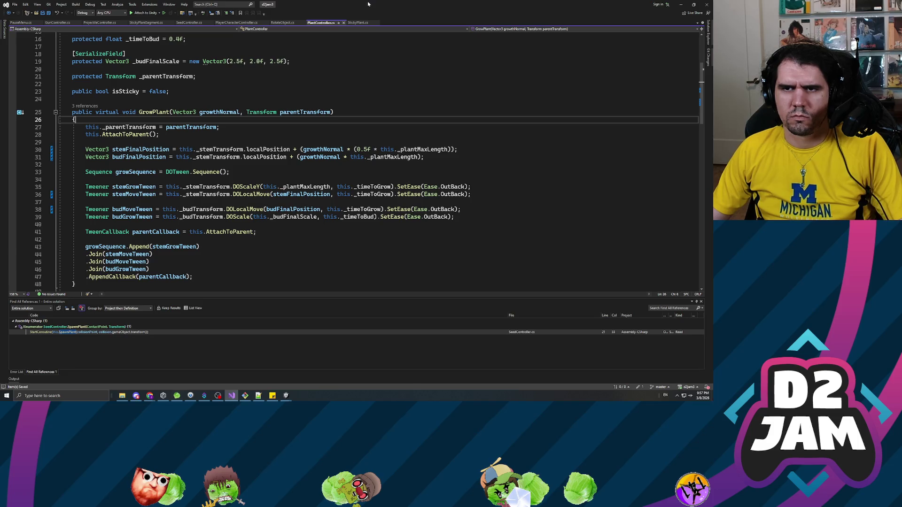
key("alt+Tab")
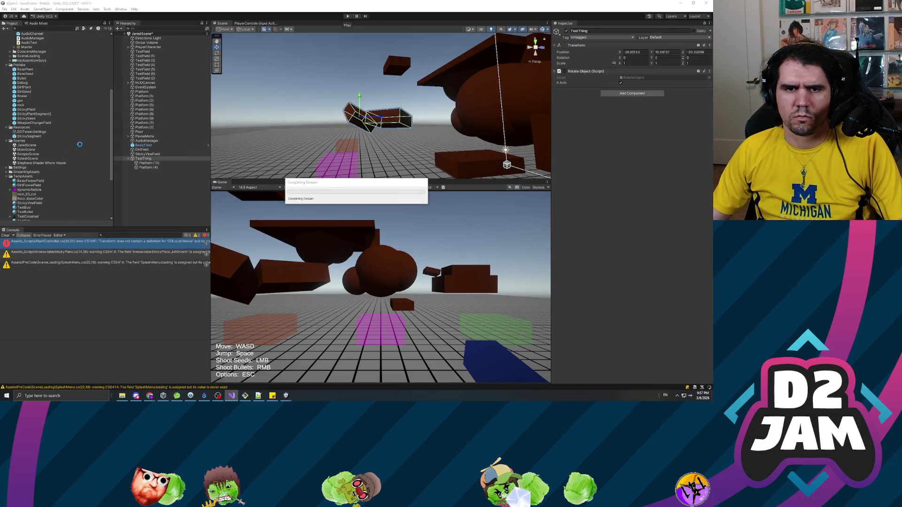
Open the BasePlant prefab, compare the Stem part with BasePlant's Plant Controller, then press Play
double_click(19, 70)
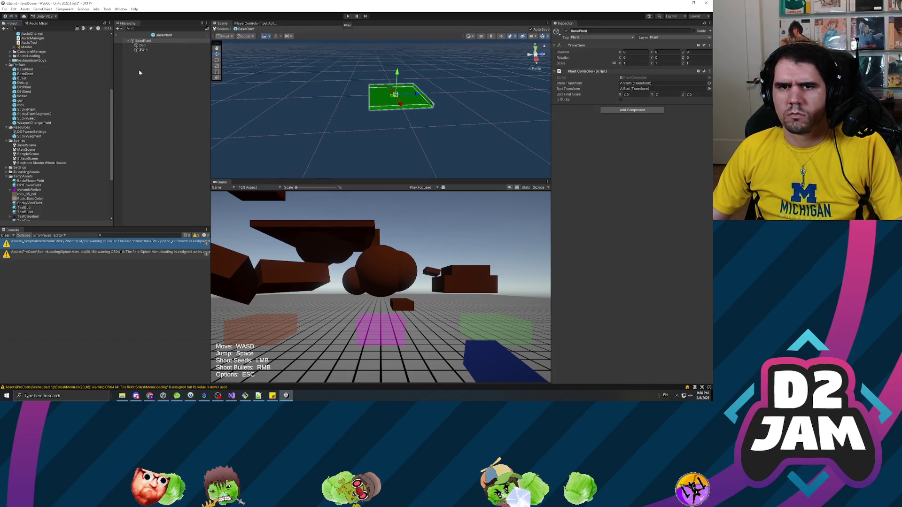
left_click(143, 50)
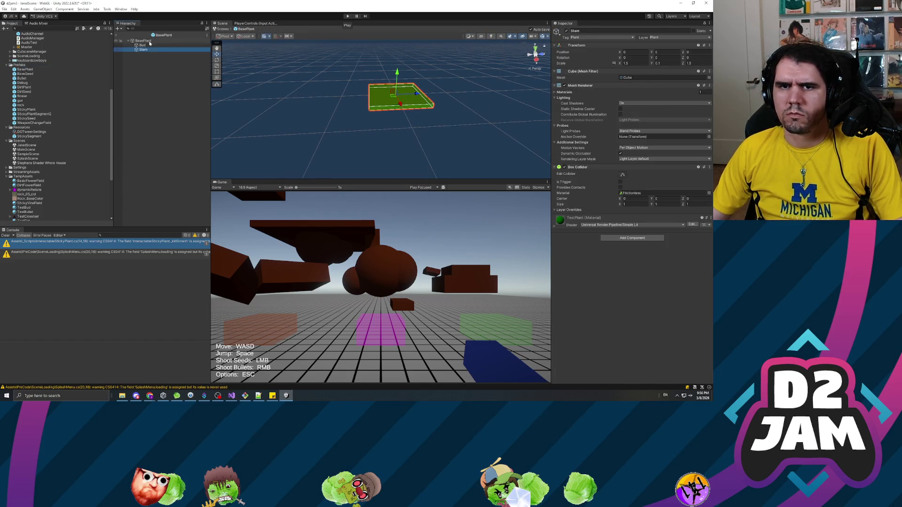
left_click(143, 41)
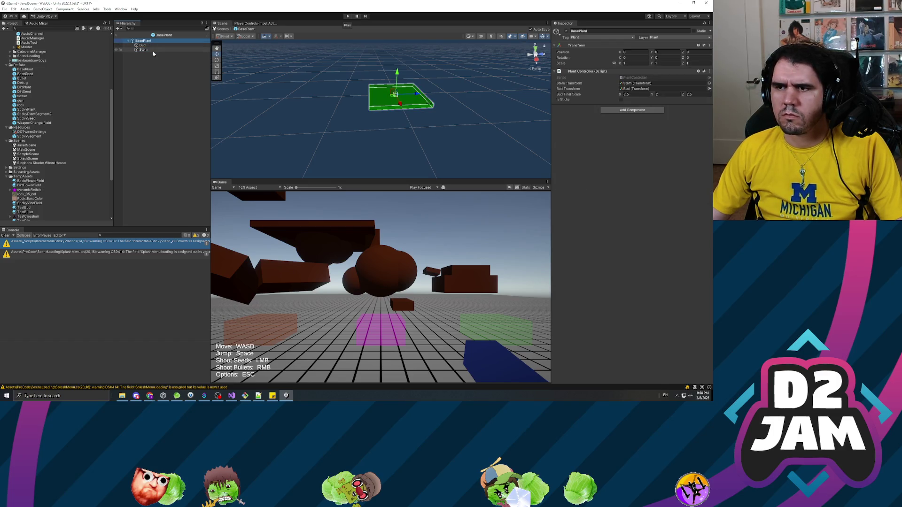
left_click(149, 50)
left_click(144, 41)
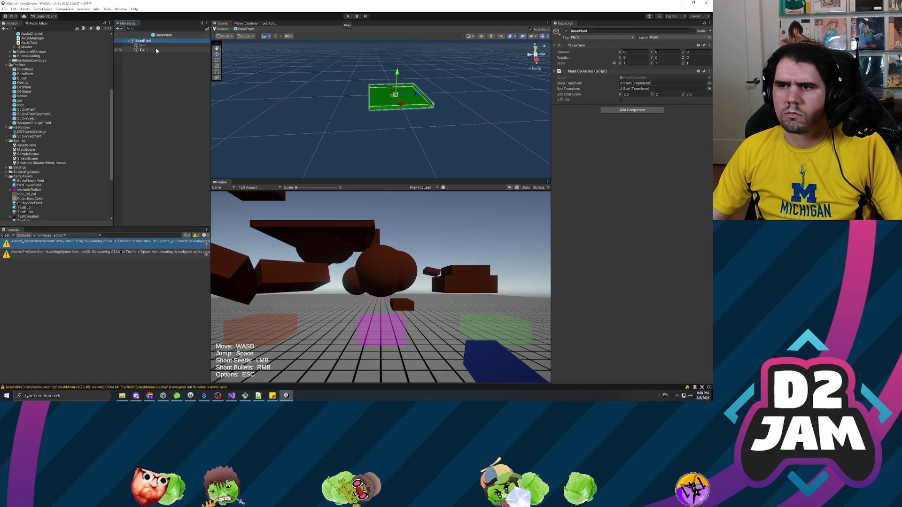
left_click(155, 50)
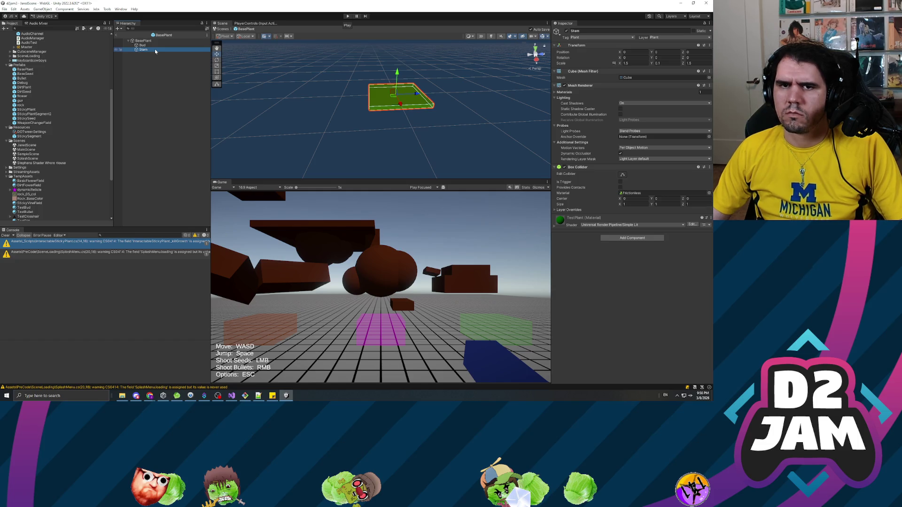
left_click(152, 42)
left_click(343, 17)
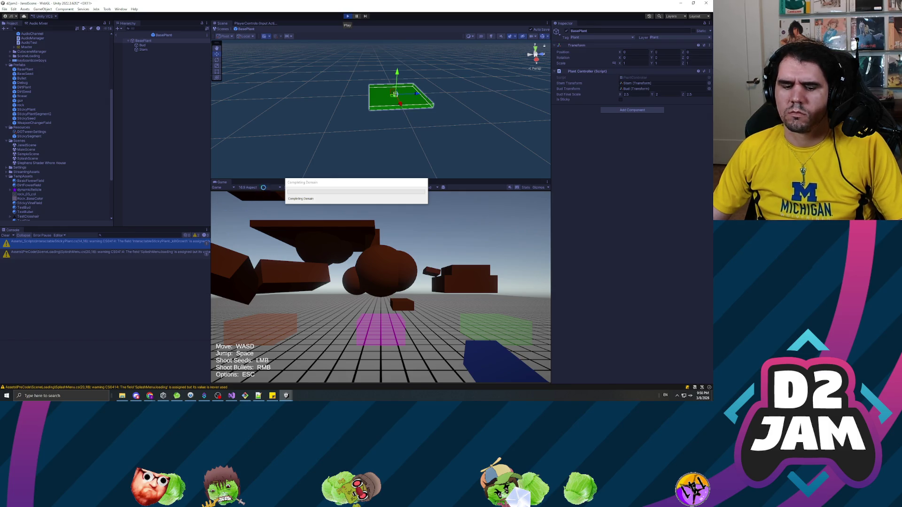
Pause, leave the BasePlant prefab, and select the rotating TestThing platform group
left_click(351, 259)
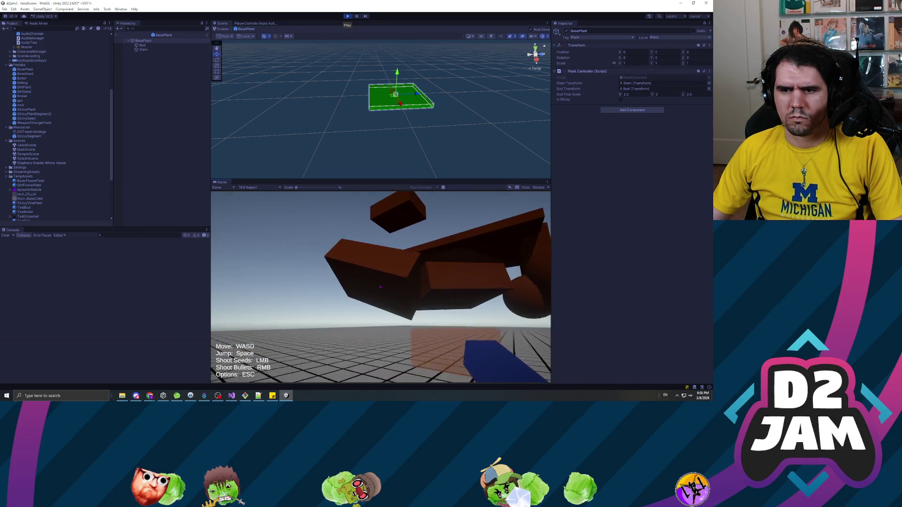
key("Escape")
left_click(116, 34)
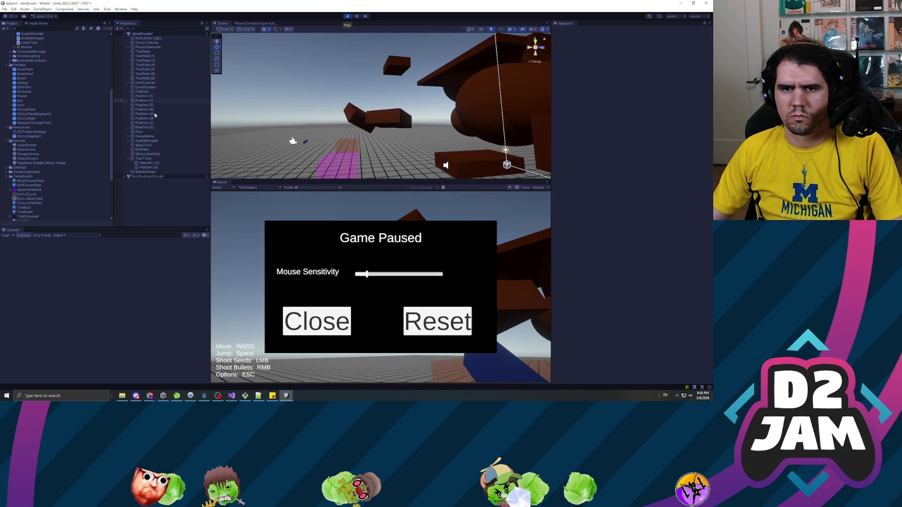
left_click(143, 159)
left_click(570, 74)
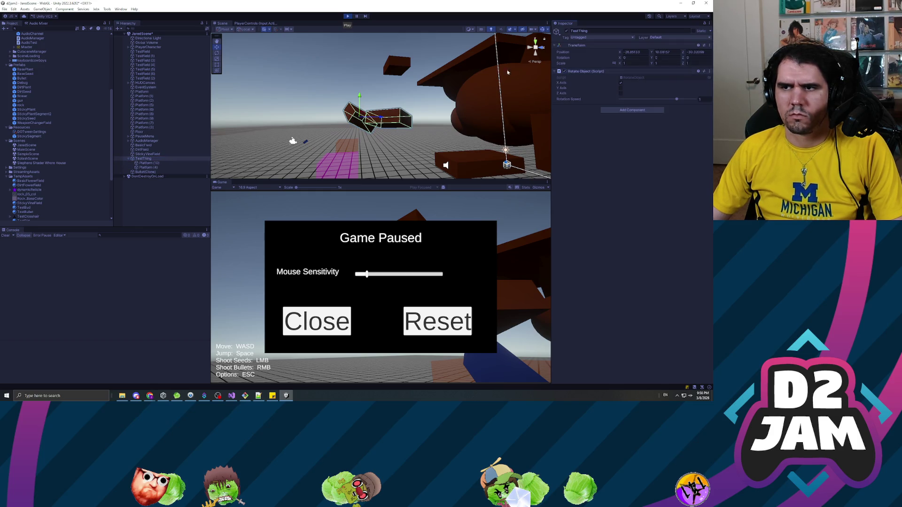
Restart the game, shoot two seeds at the rotating platforms, stop, and return to Visual Studio
left_click(347, 17)
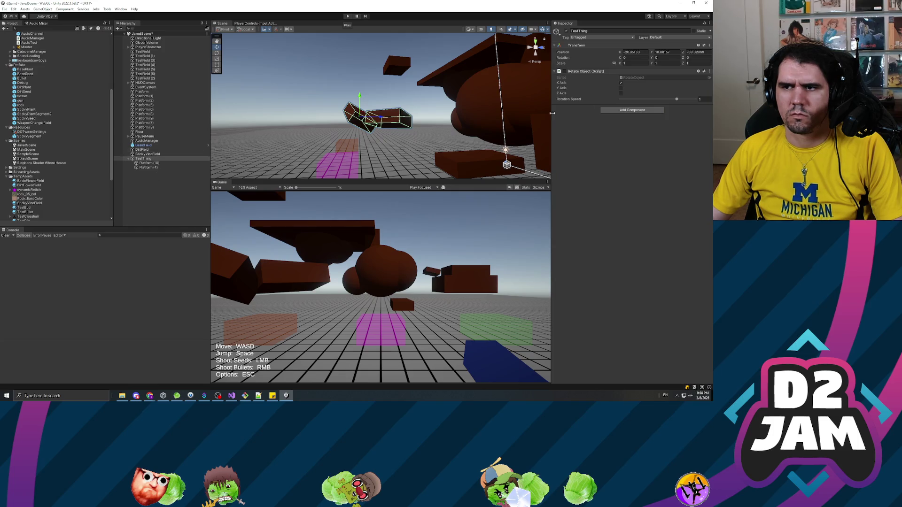
left_click(348, 16)
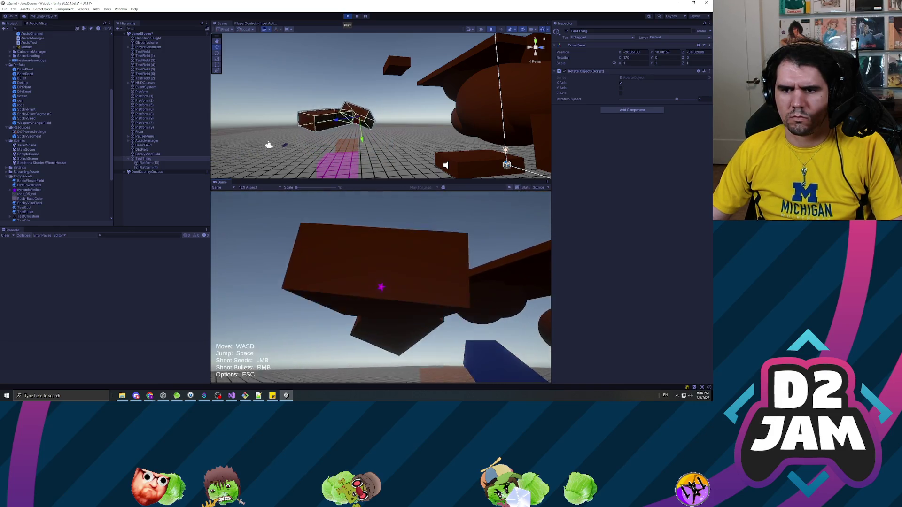
left_click(381, 286)
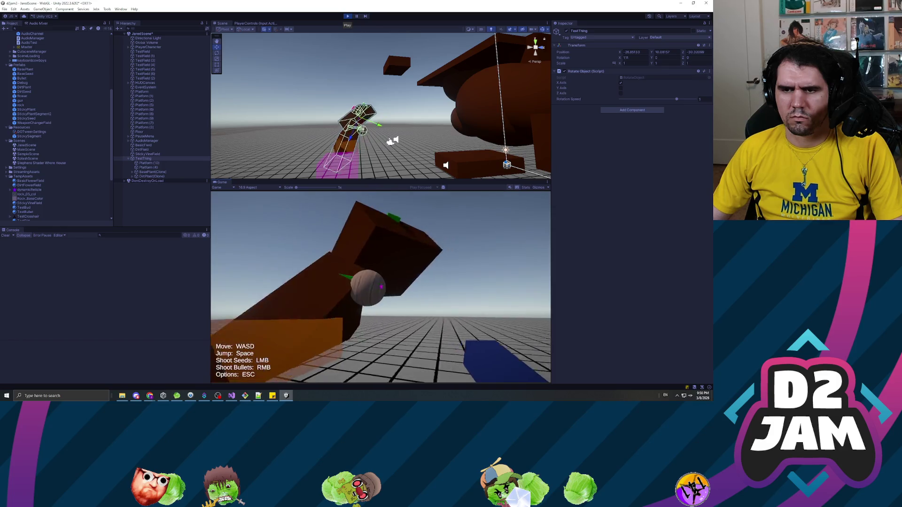
left_click(380, 287)
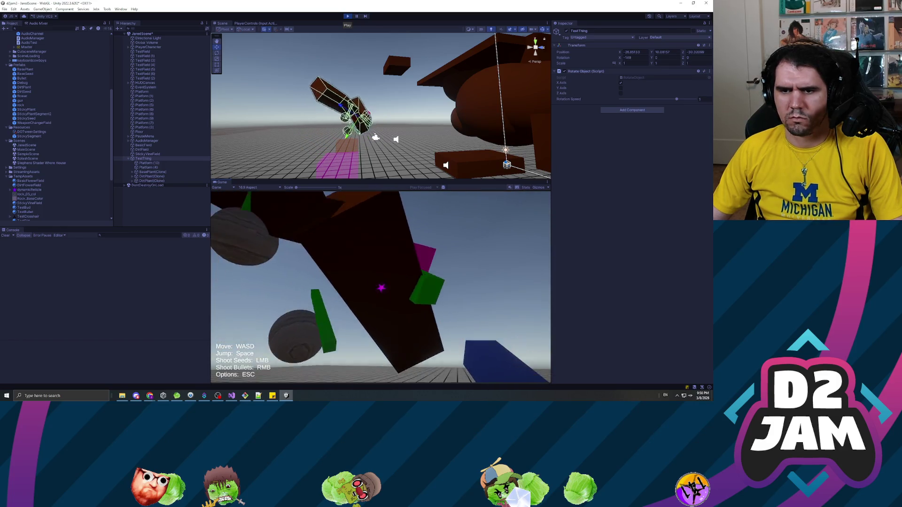
key("Escape")
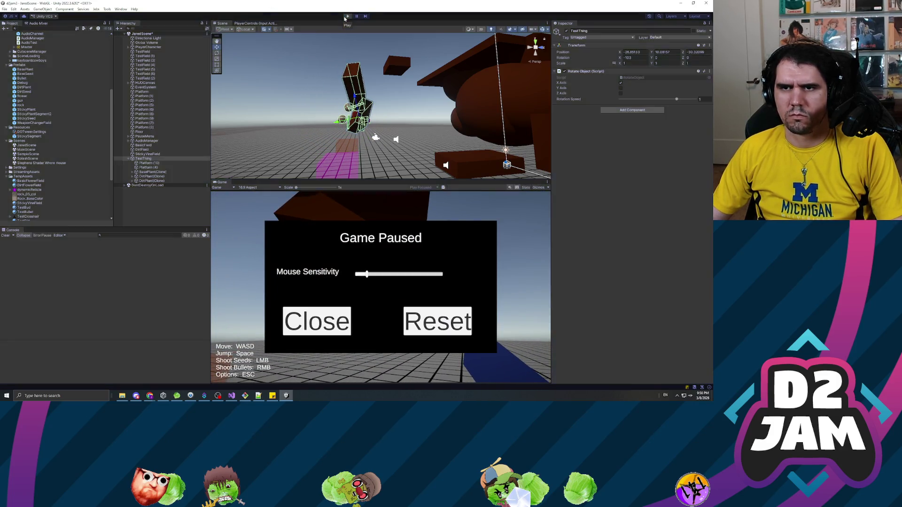
left_click(346, 17)
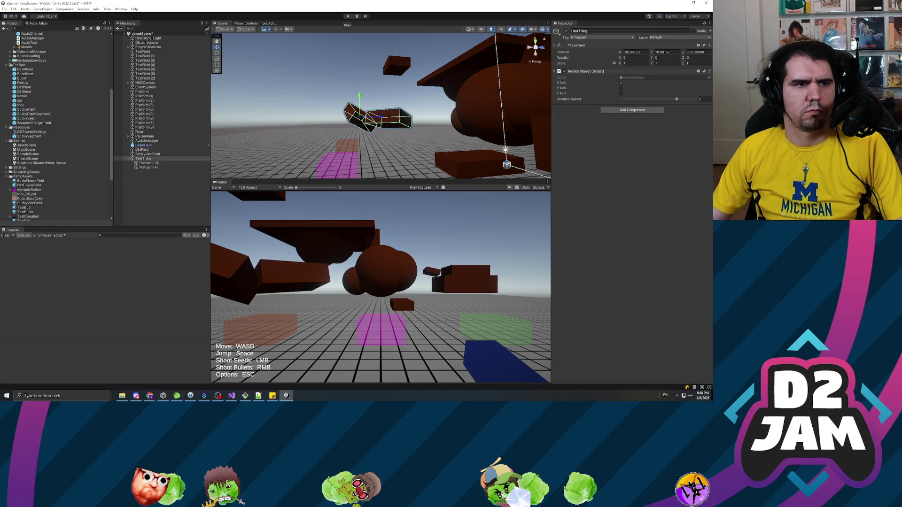
key("alt+Tab")
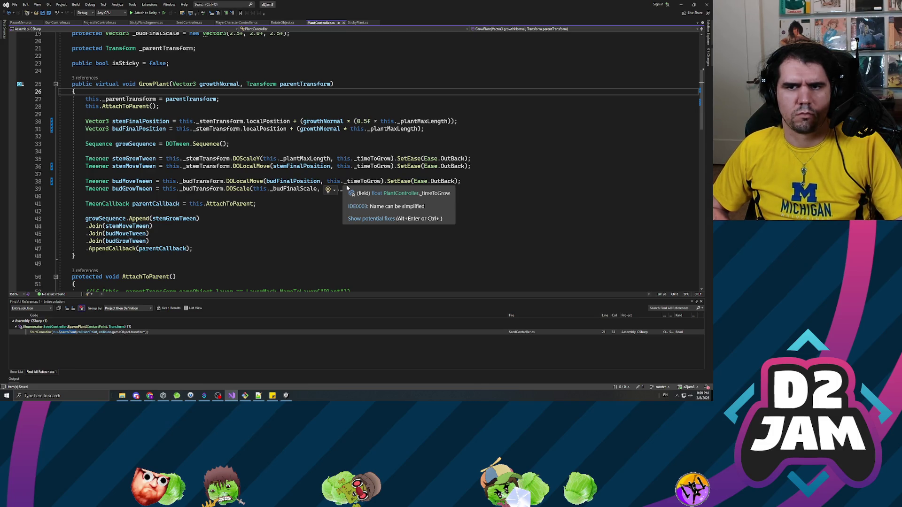
Switch GrowPlant's stem and bud tweens back to DOMove with world position and save
left_click(160, 106)
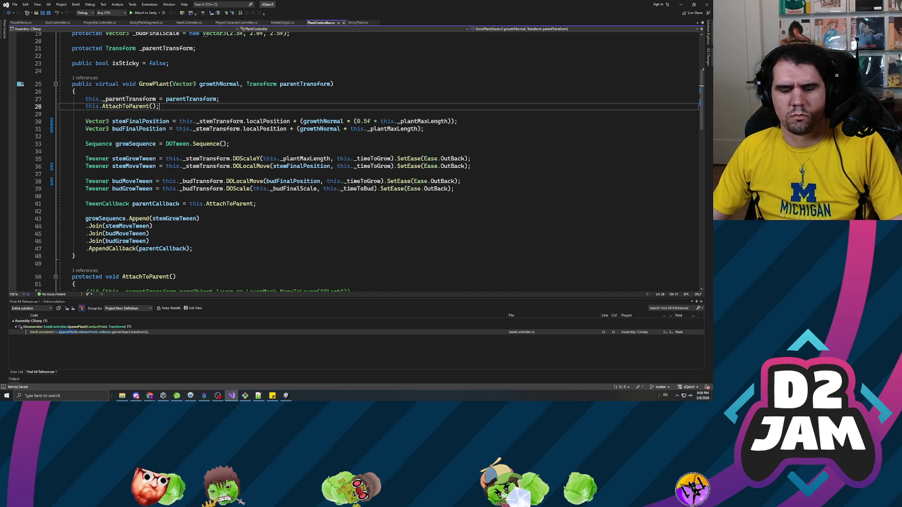
left_click(232, 180)
key("Delete")
key("Delete")
key("Delete")
key("Tab")
key("Tab")
key("Tab")
key("ctrl+s")
Find GrowPlant's single caller, SeedController.SpawnPlant, then switch between open windows
key("F3")
scroll(352, 160, "up", 10)
scroll(352, 159, "up", 12)
left_click(235, 213)
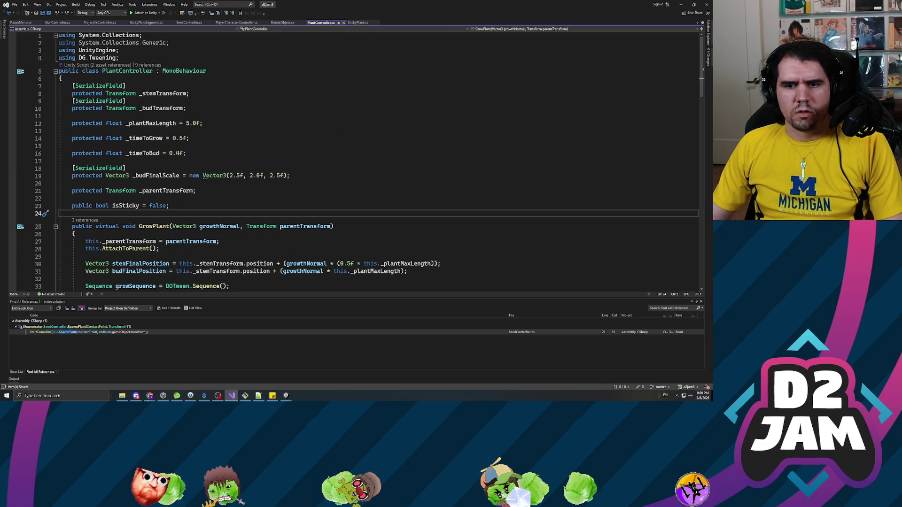
left_click(245, 395)
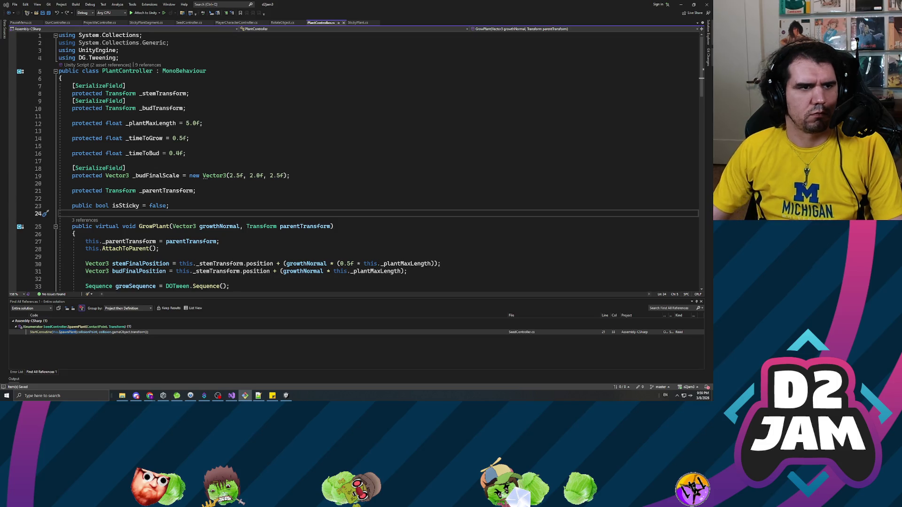
key("alt+Tab")
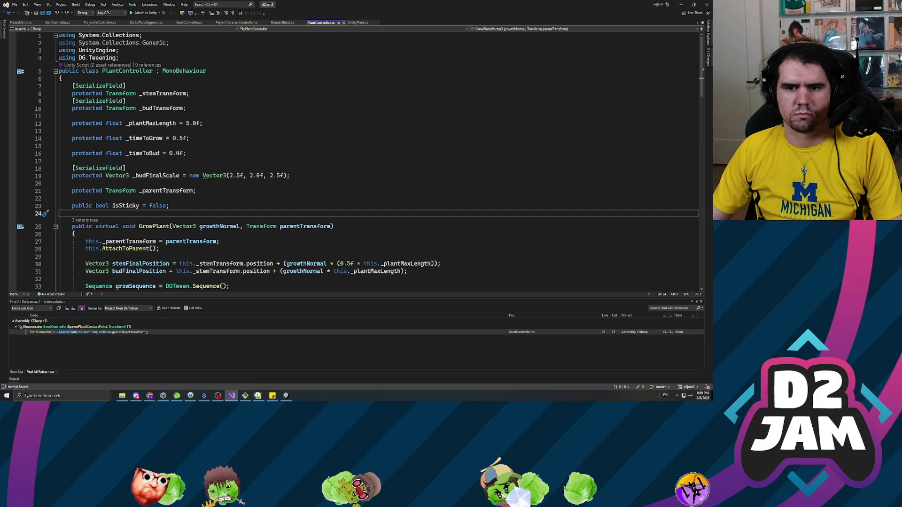
left_click(136, 395)
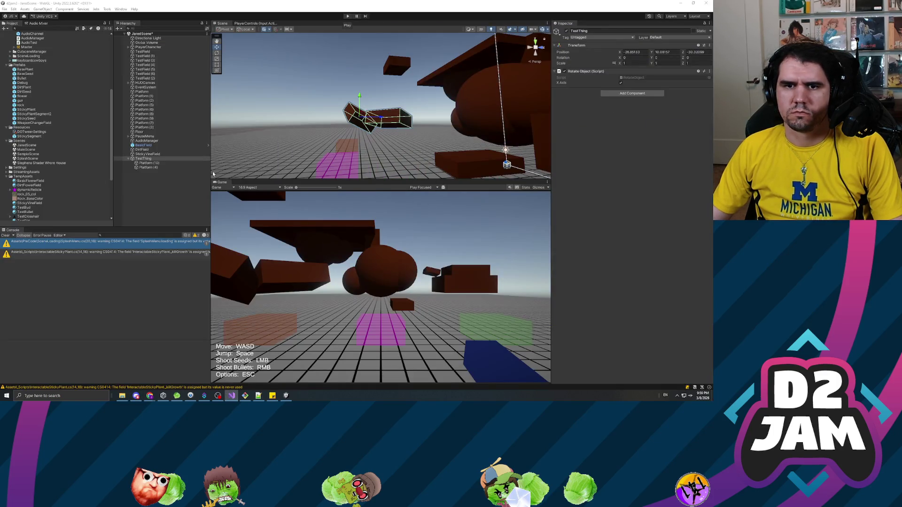
Rename Platform (10) to YourPlatform and TestThing to ParentContainer
left_click(151, 164)
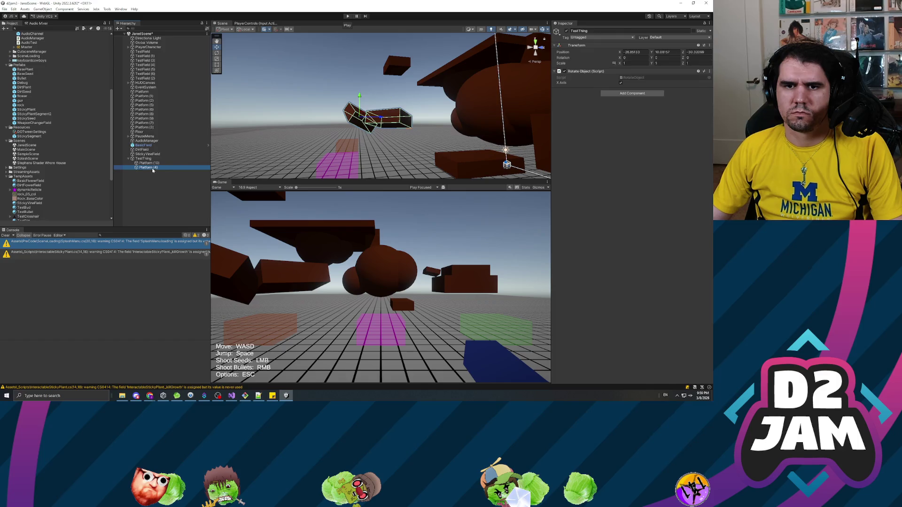
key("F2")
type("YourPlatform")
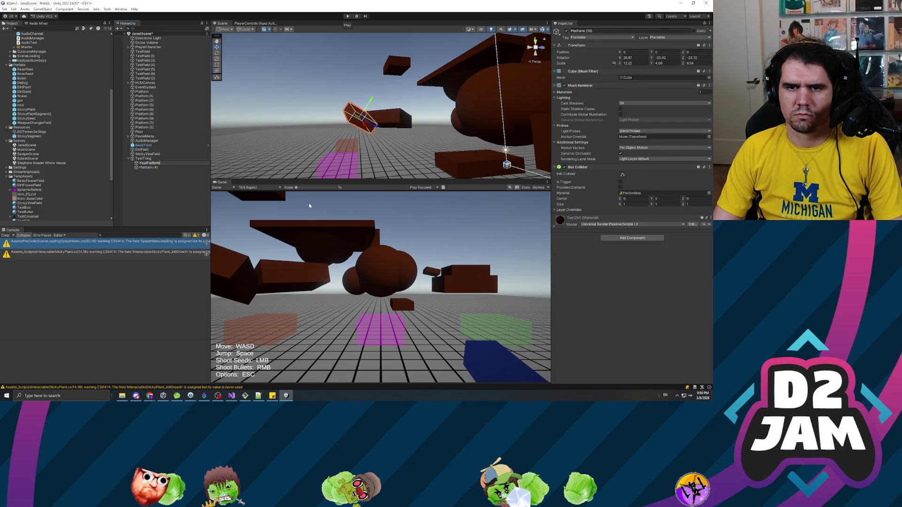
left_click(143, 158)
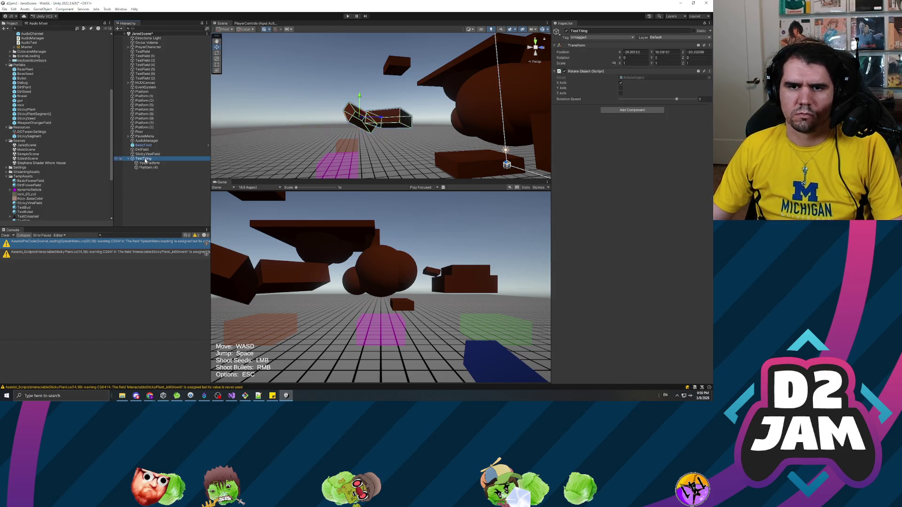
left_click(143, 159)
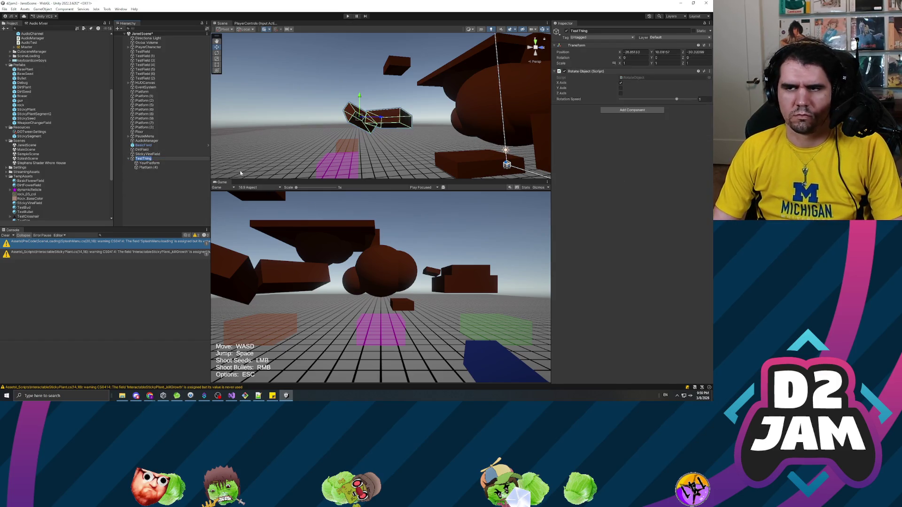
type("Pla")
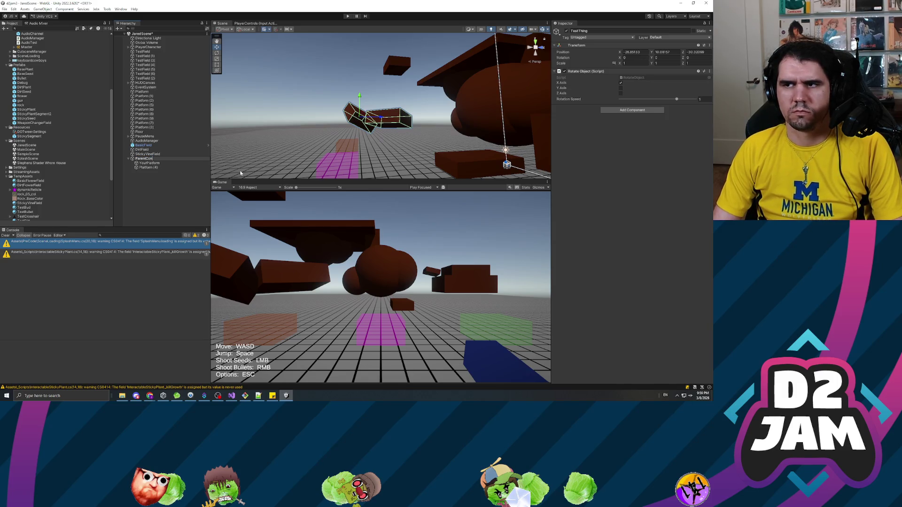
key("Return")
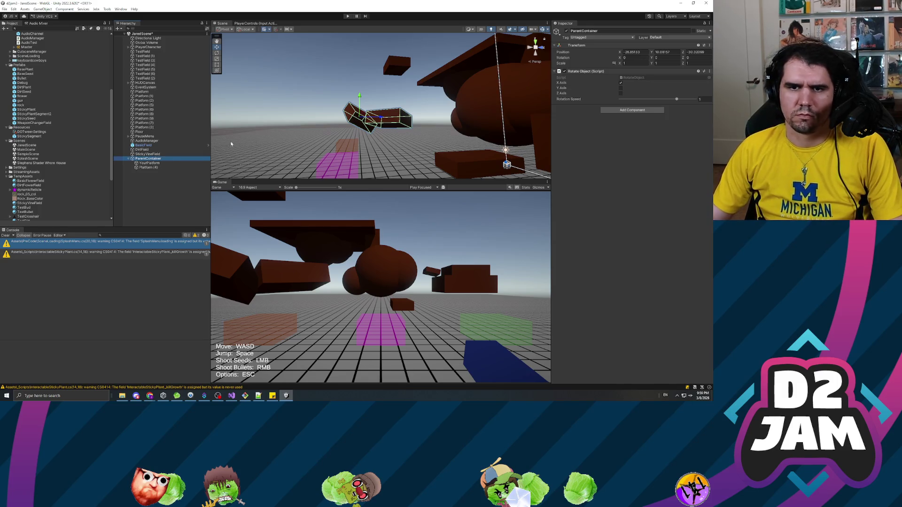
Move Platform (4) out of ParentContainer to the root and rename it YourTransformedPlatform
left_click(160, 168)
mouse_move(155, 168)
left_mouse_down()
mouse_move(149, 155)
mouse_move(144, 160)
left_mouse_up()
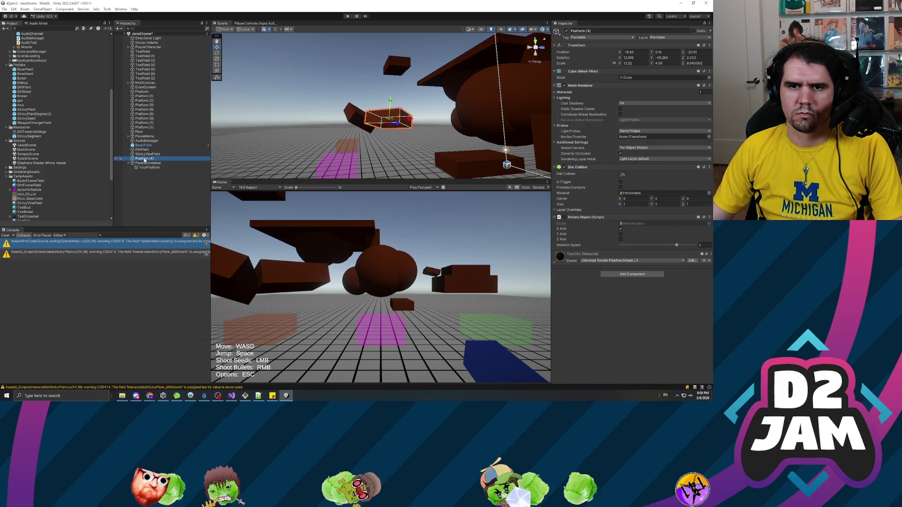
left_click(149, 160)
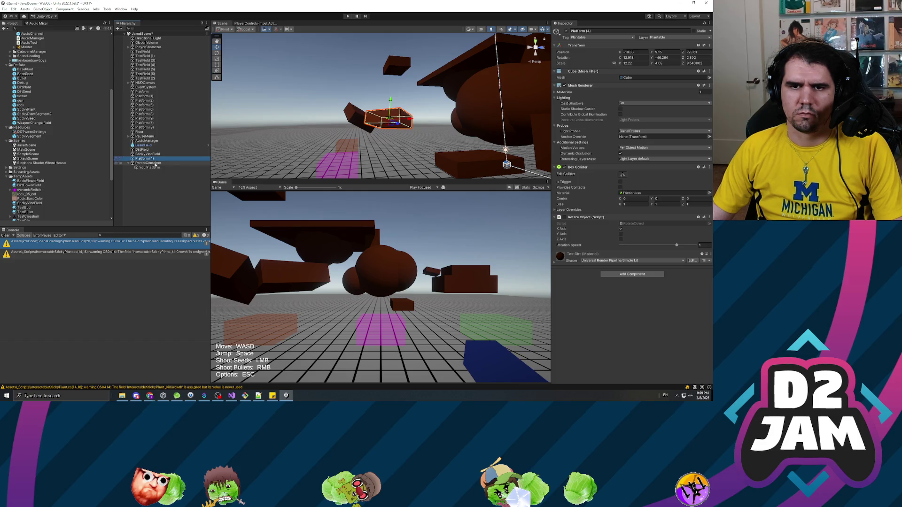
type("YourTransformed")
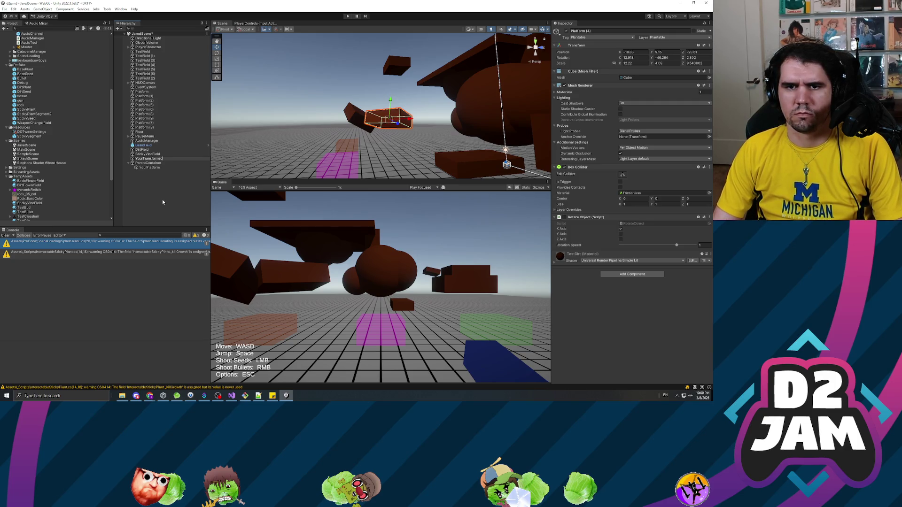
key("Return")
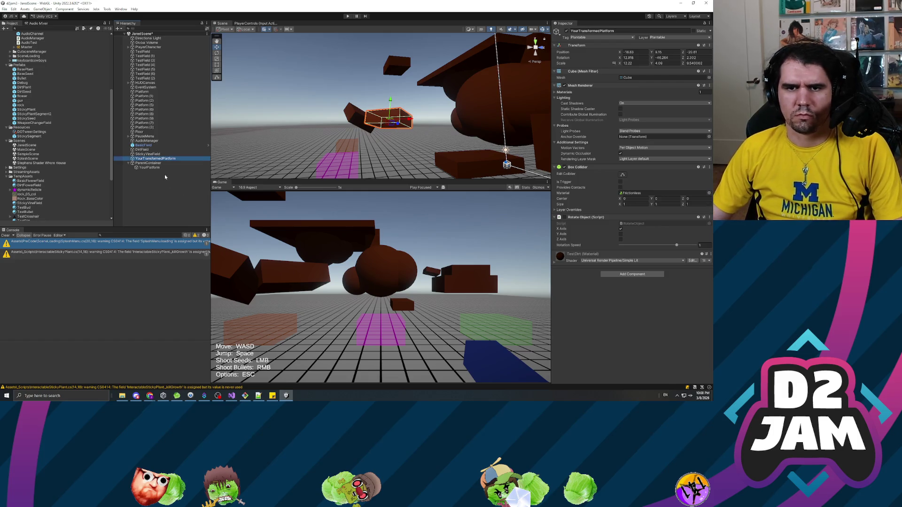
Rename the YourPlatform under ParentContainer to YourTransformedPlatform and clear the selection
left_click(151, 168)
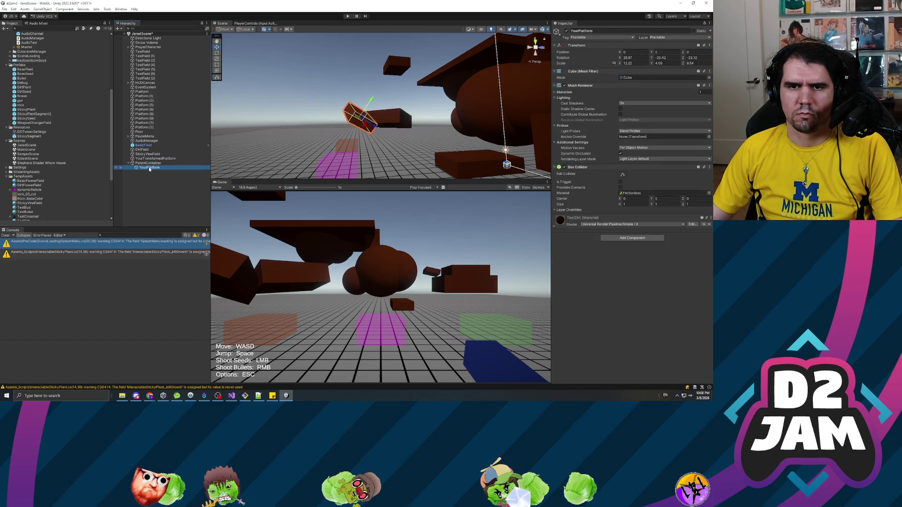
left_click(152, 164)
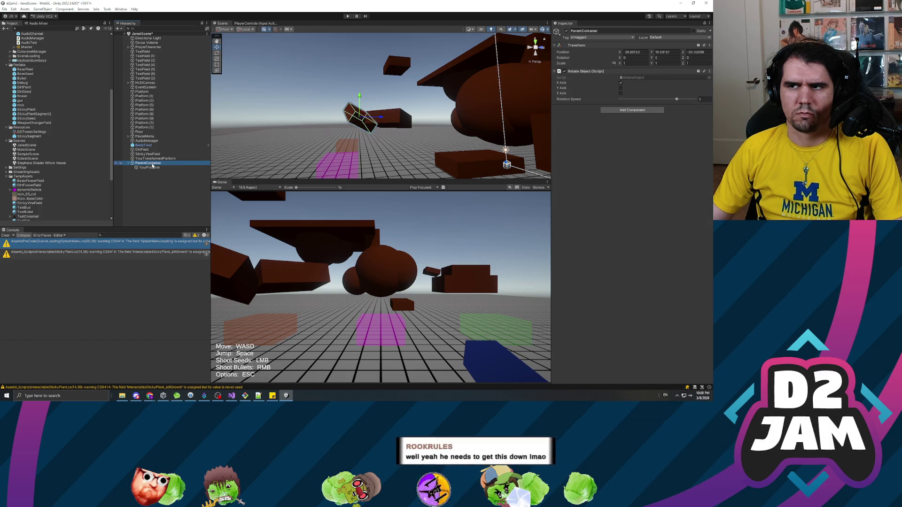
left_click(148, 168)
key("F2")
type("Your")
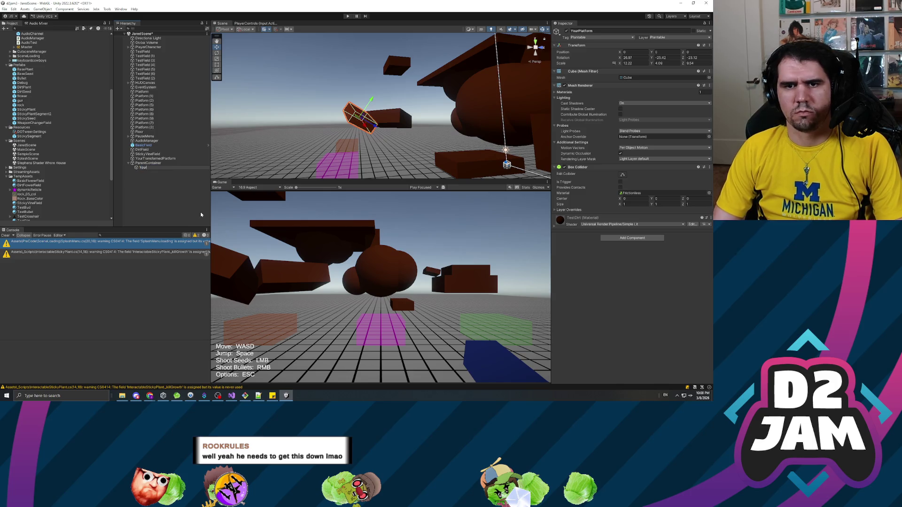
type("TransformedPlatform")
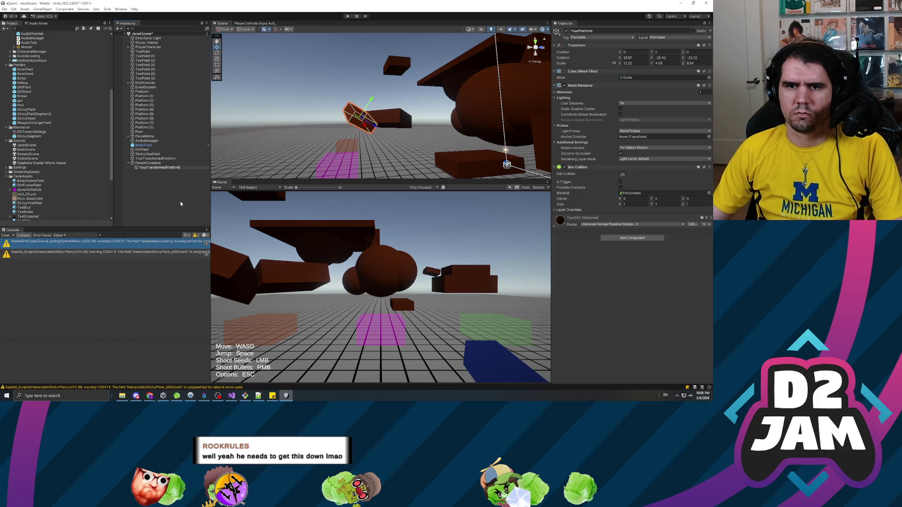
left_click(164, 184)
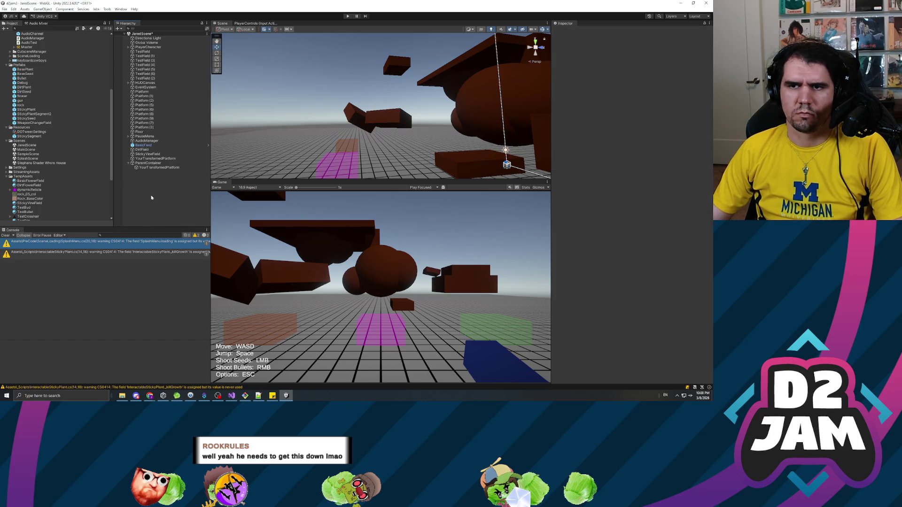
left_click(148, 163)
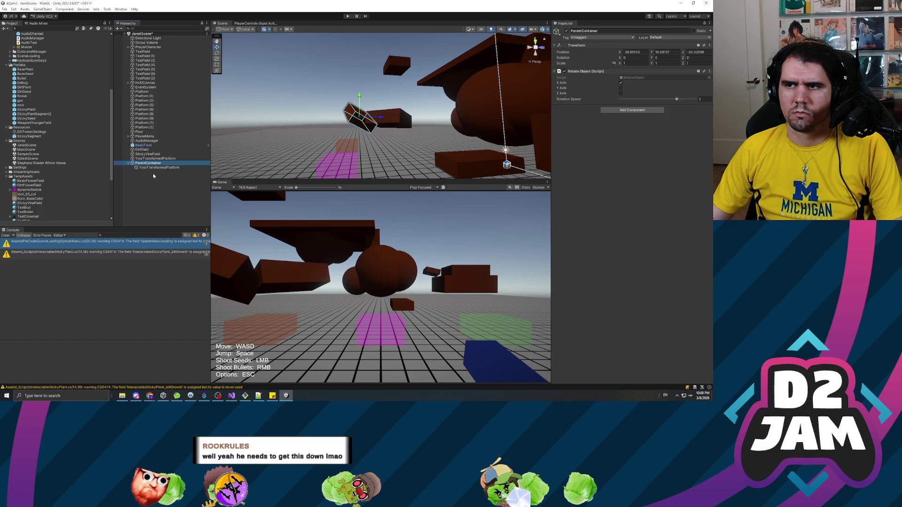
left_click(153, 182)
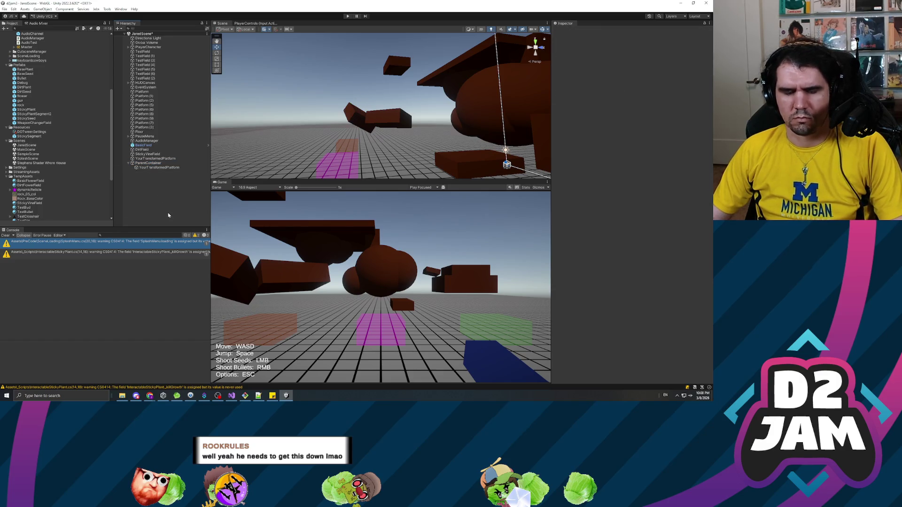
Snip the Hierarchy entries to the clipboard and dismiss the Windows search
key("super+shift+s")
left_click_drag(122, 152, 212, 178)
left_click_drag(211, 178, 212, 177)
key("super")
type("pu")
key("Escape")
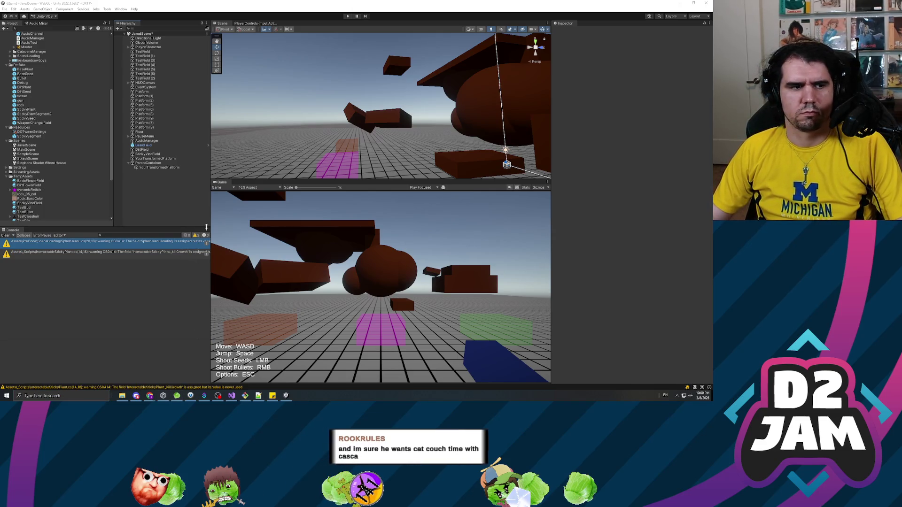
key("ctrl+p")
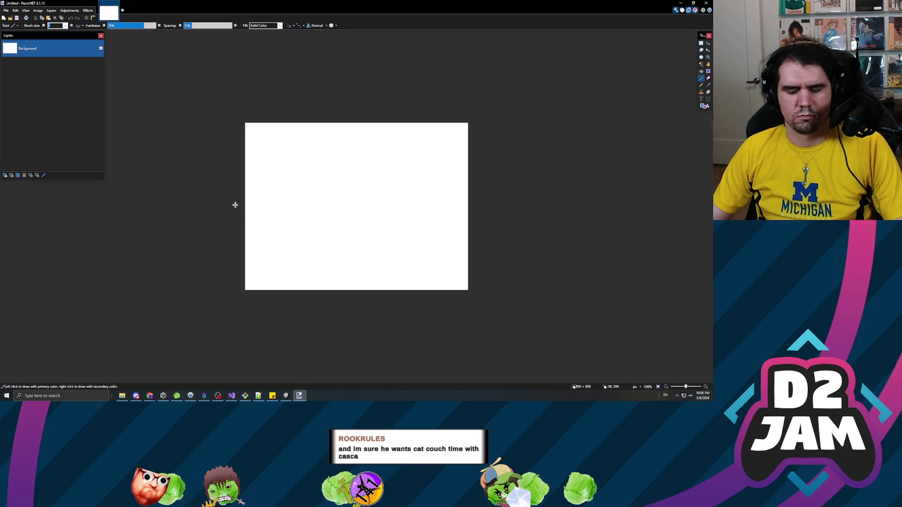
Paste the snapshot as a new image cropped to its size and dismiss the update notice
key("ctrl+v")
key("ctrl+shift+x")
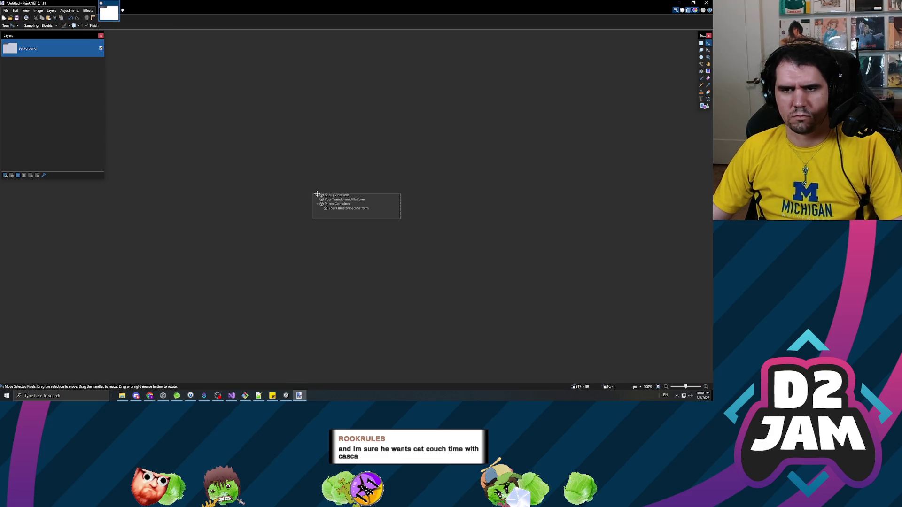
scroll(355, 211, "up", 5)
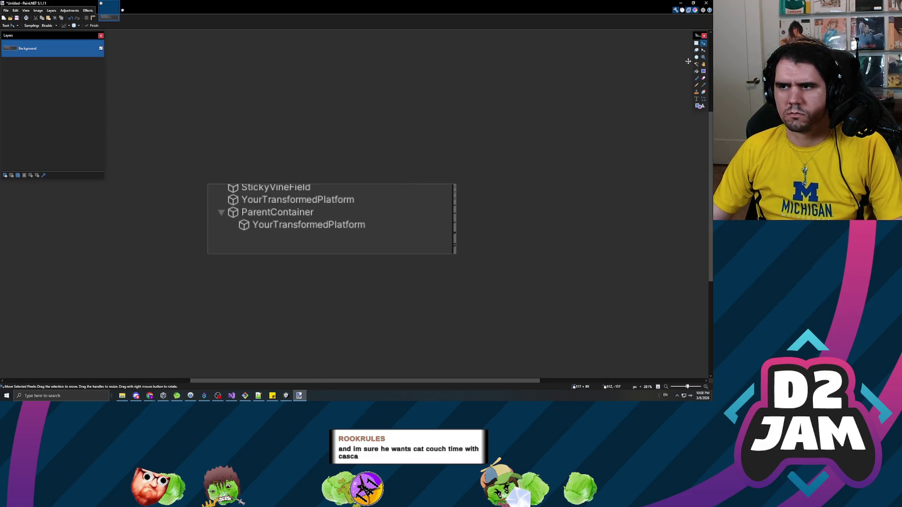
left_click(40, 11)
Resize the image by 300% to 951 × 267 pixels
left_click(38, 11)
left_click(45, 25)
left_click(333, 154)
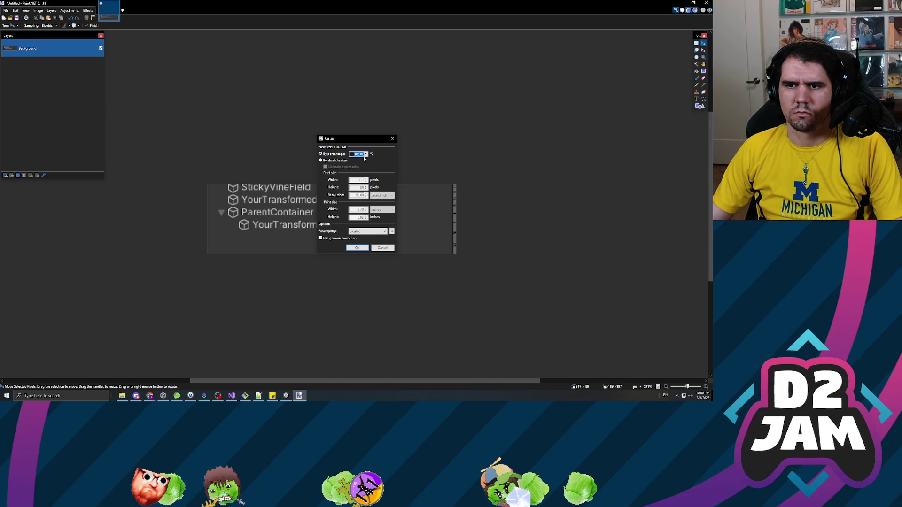
type("300")
key("Return")
scroll(346, 151, "down", 4)
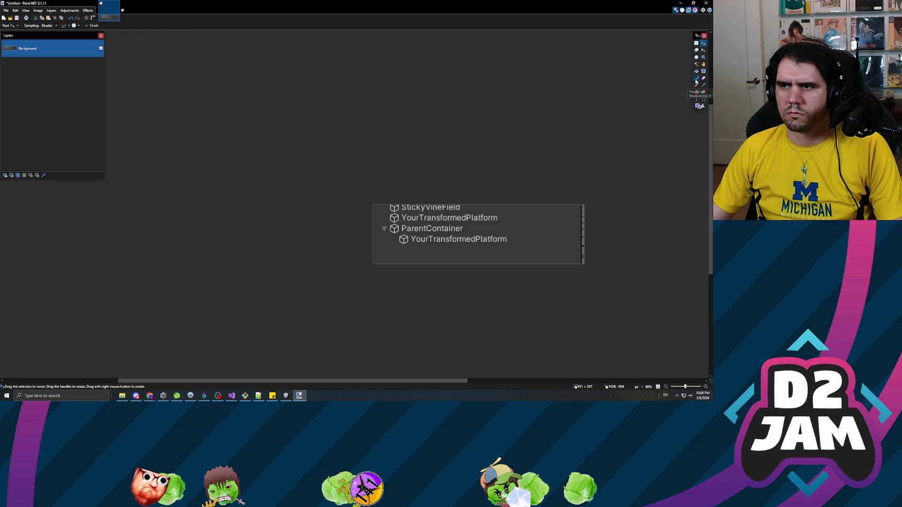
left_click(696, 78)
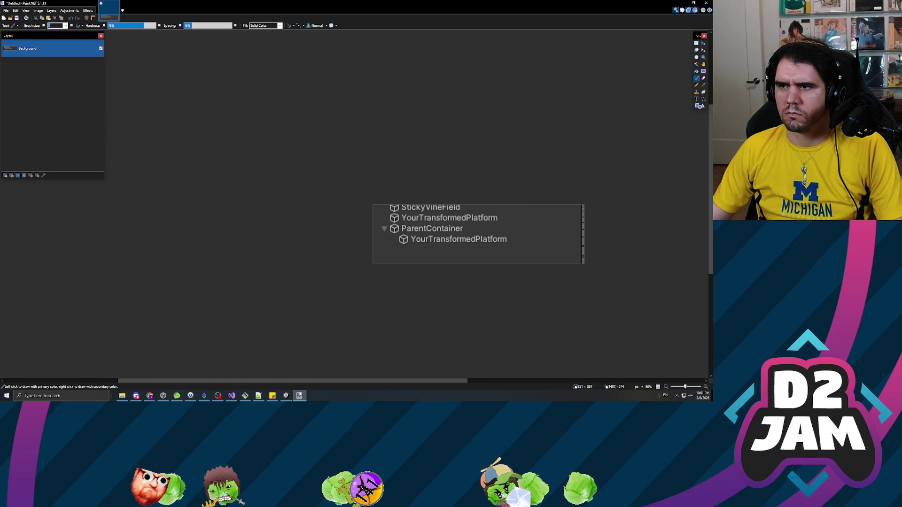
Draw a red ellipse around the standalone YourTransformedPlatform and a green one around the nested one
left_click(700, 106)
left_click(35, 26)
left_click(47, 38)
left_click_drag(385, 207, 431, 211)
left_click_drag(507, 226, 507, 225)
left_click(647, 165)
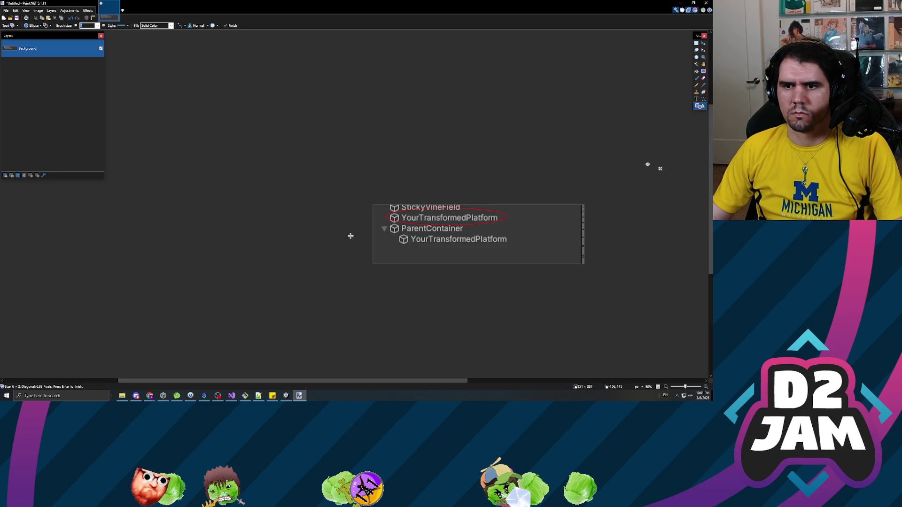
mouse_move(374, 254)
left_mouse_down()
mouse_move(414, 234)
mouse_move(514, 221)
left_mouse_up()
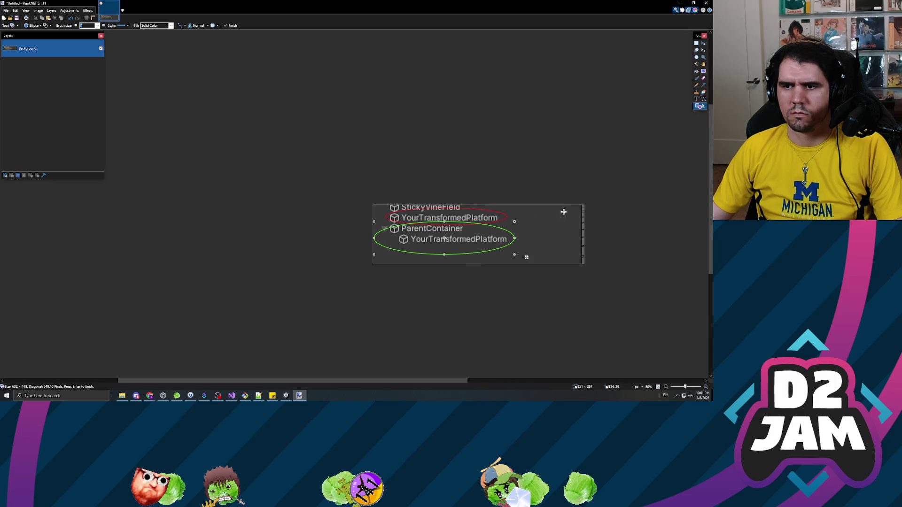
left_click_drag(628, 150, 632, 153)
Add a bold size-12 BAD label beside the red ellipse
left_click(696, 99)
type("12")
left_click(122, 25)
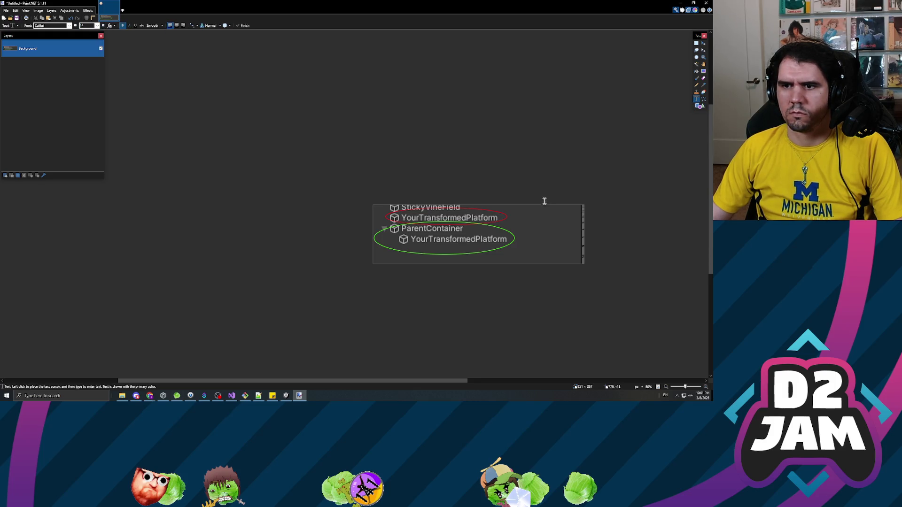
left_click(513, 218)
type("<--")
key("BackSpace")
key("BackSpace")
key("BackSpace")
type("BAD")
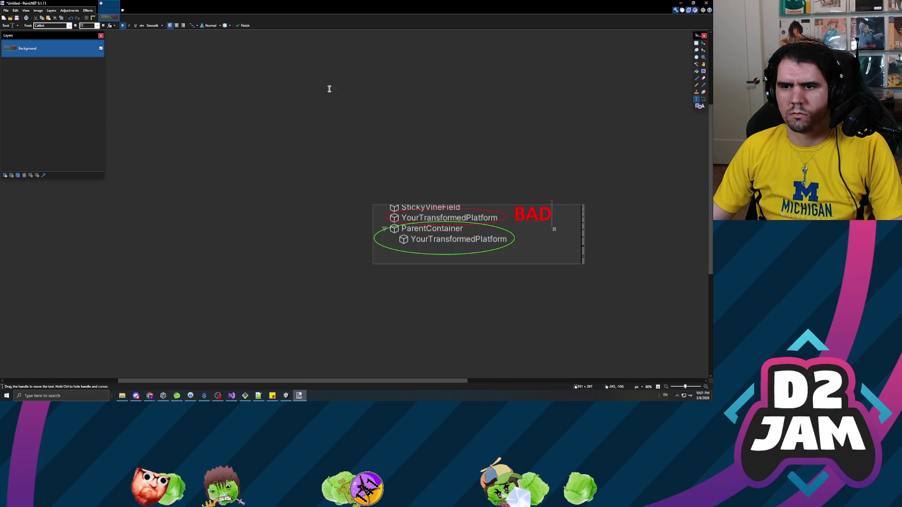
left_click_drag(555, 230, 549, 231)
Add a GOOD label beside the green ellipse
left_click(241, 113)
left_click(522, 232)
type("GOOD")
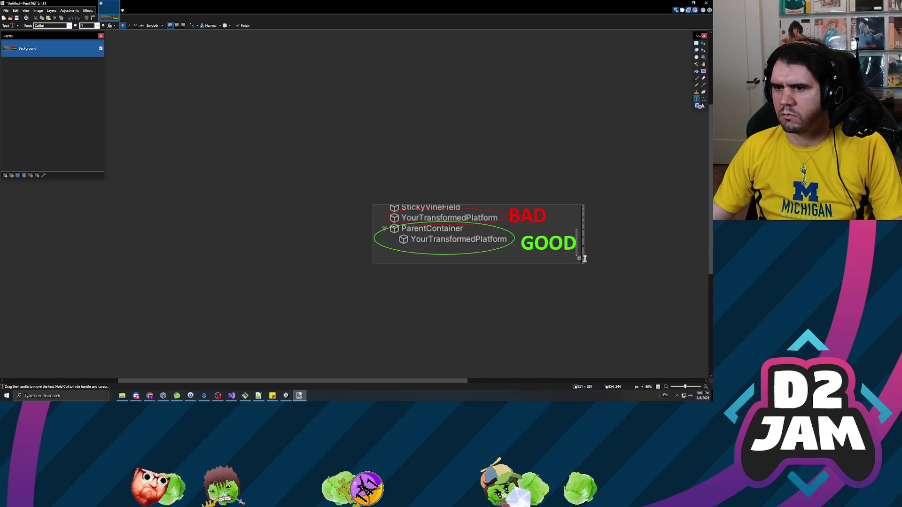
left_click_drag(579, 260, 574, 261)
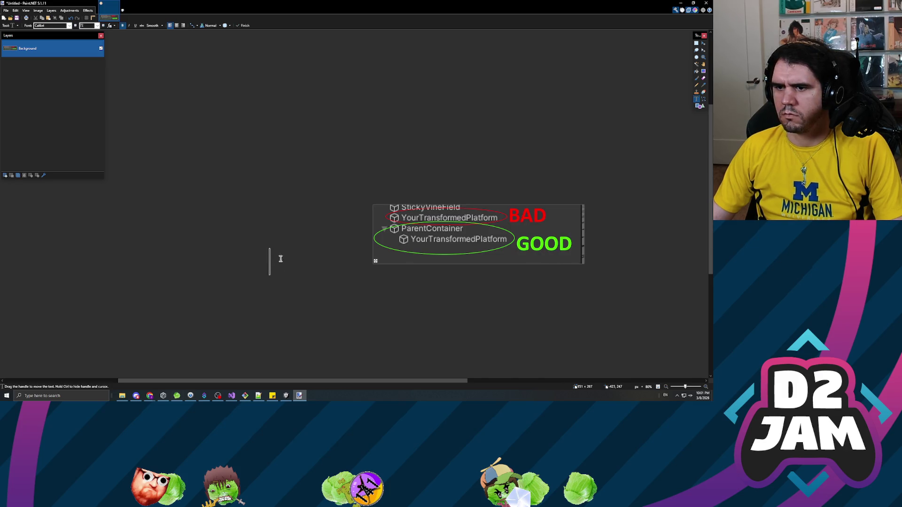
key("Escape")
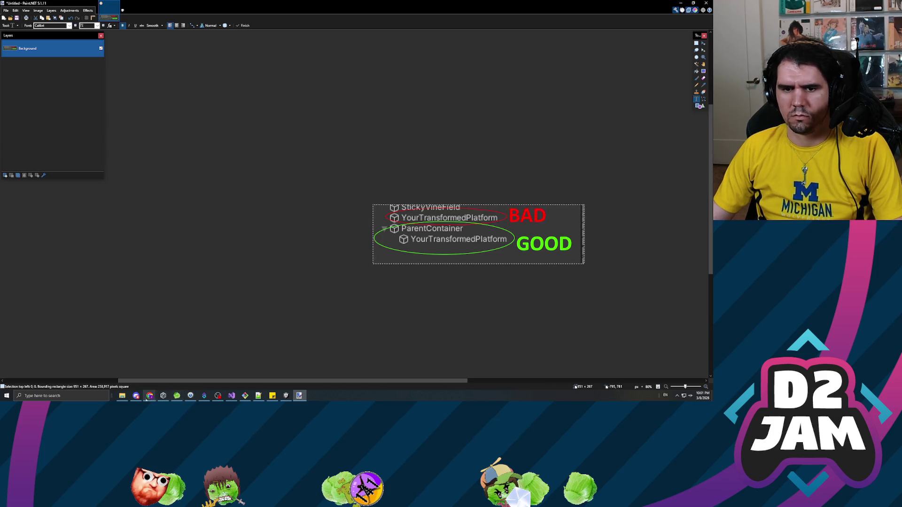
left_click(136, 395)
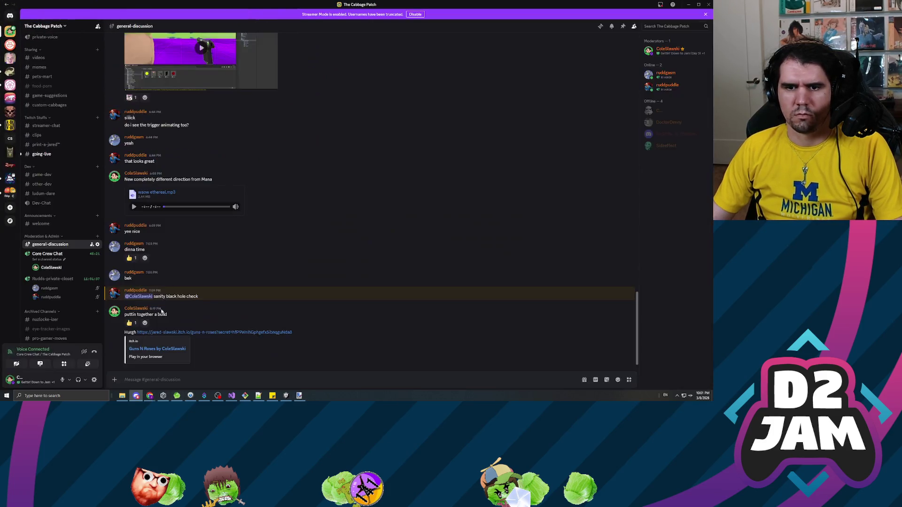
Mention the teammate in the general-discussion message box
type("@")
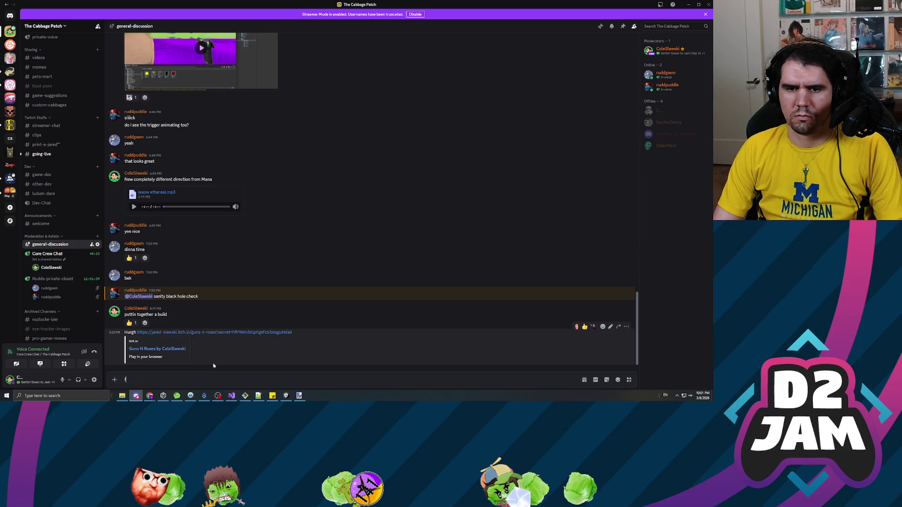
key("Escape")
key("BackSpace")
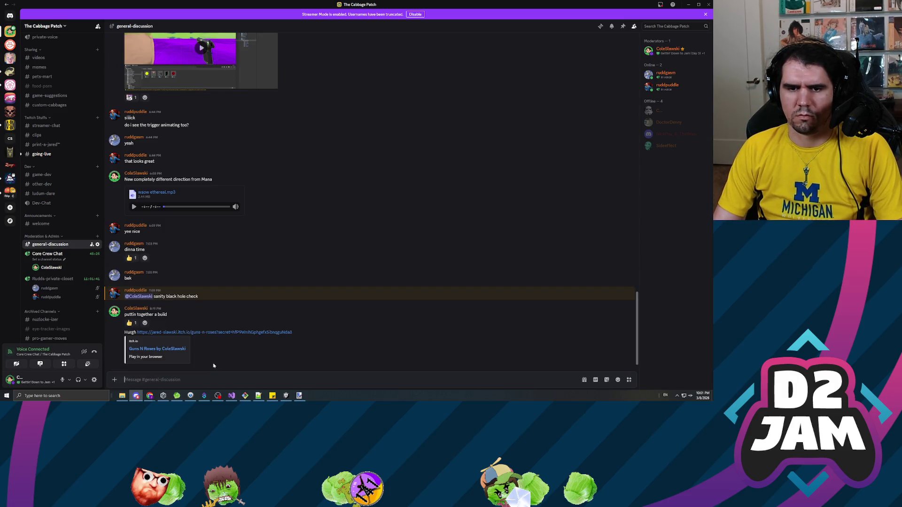
type("@rudd")
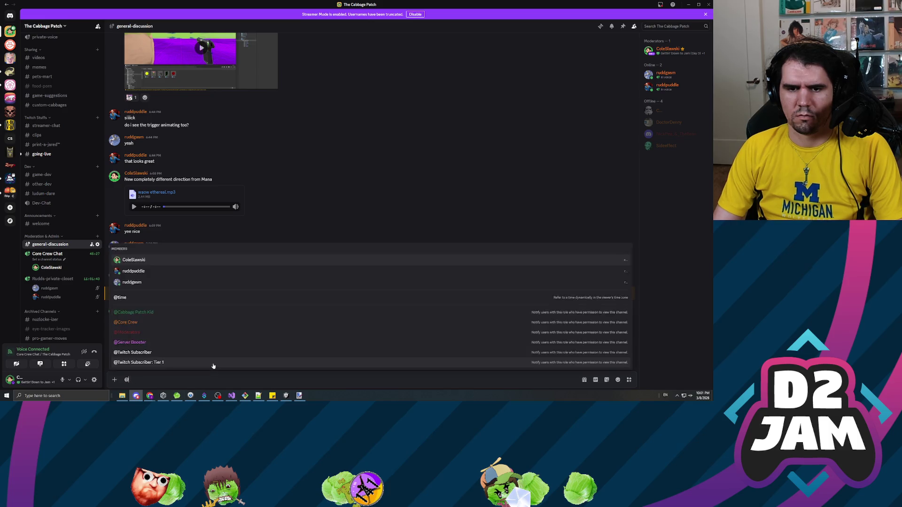
left_click(213, 362)
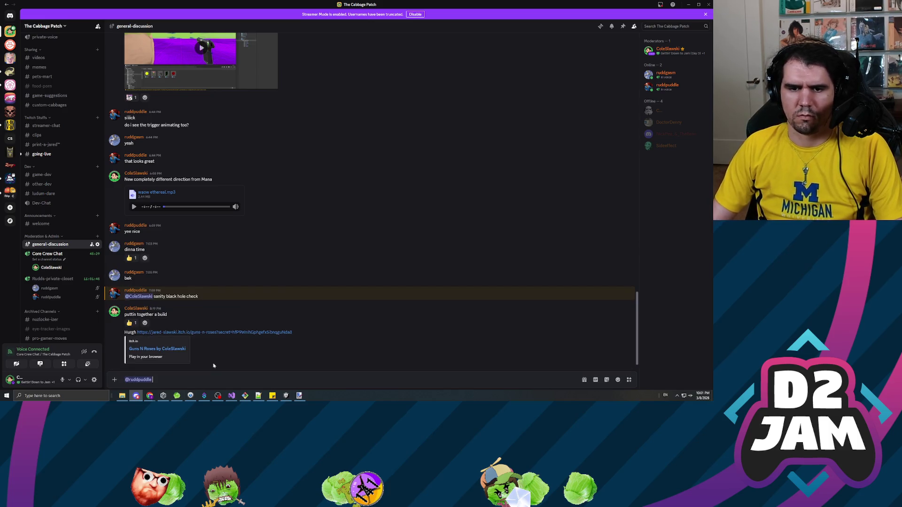
Type advice to put scaled/rotated level objects in a ParentContainer with only Translation changes
type("When you")
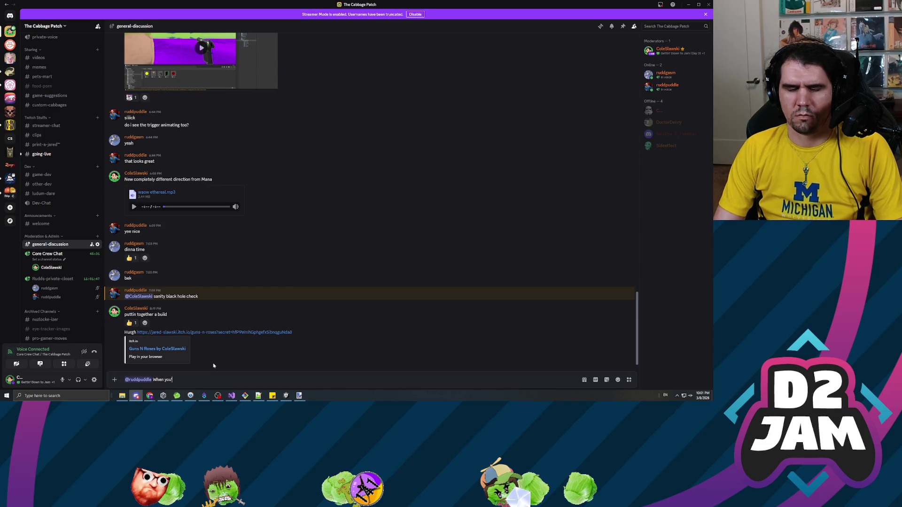
type("'re building the level and you want to scale/rotate an object, be sure to put it in a \"Parent Con")
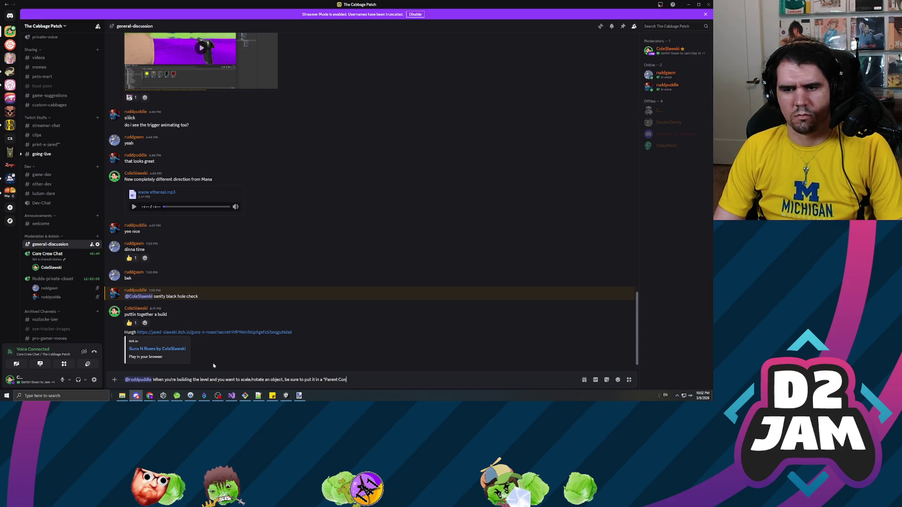
type("tainer\" first")
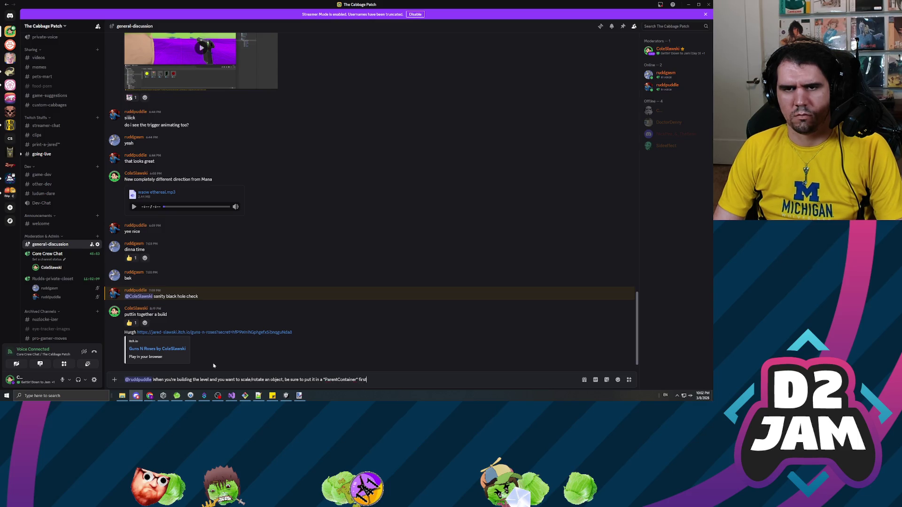
type(".  This p")
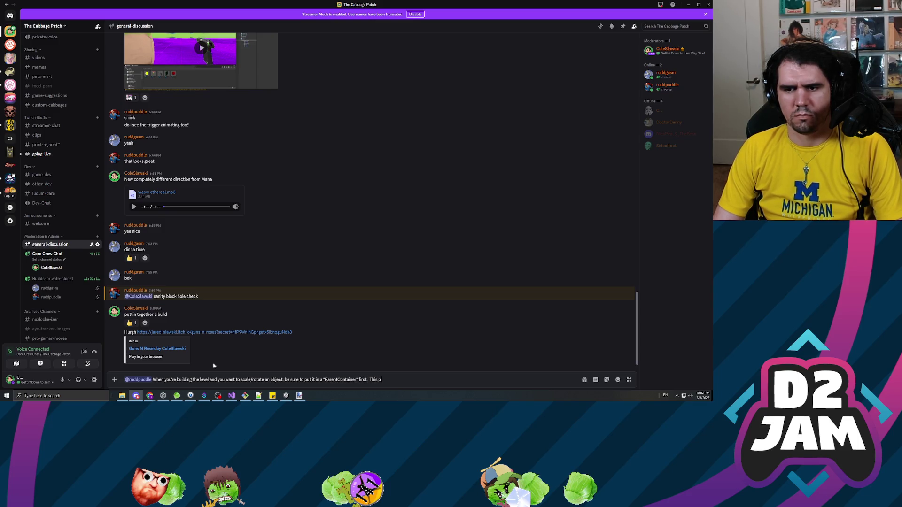
type("arent")
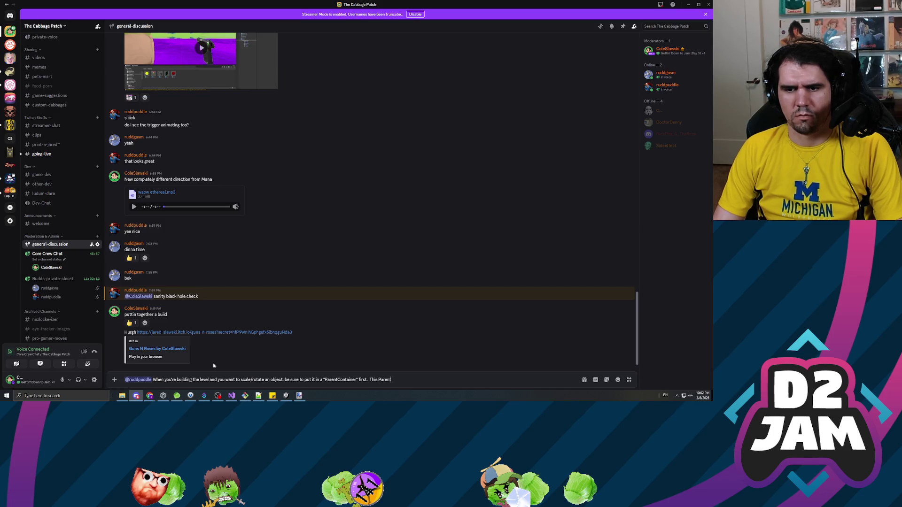
type(" should")
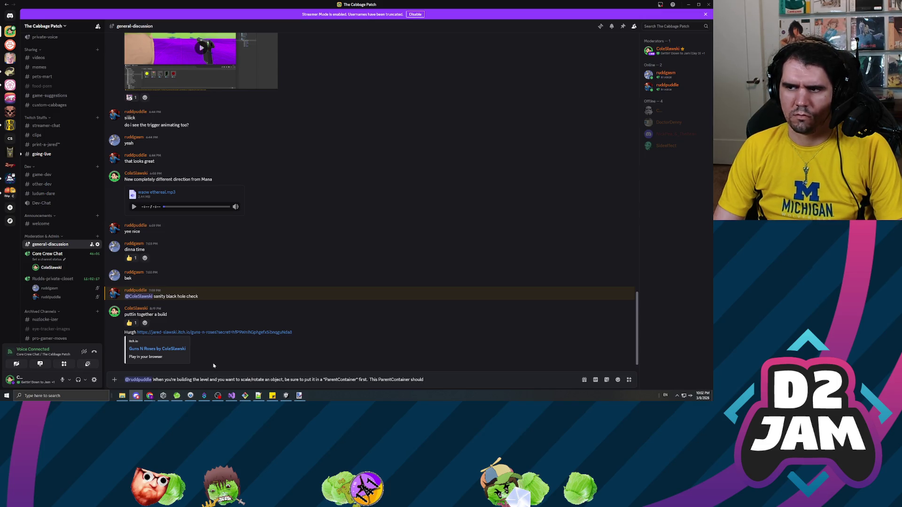
type(" only have Tra")
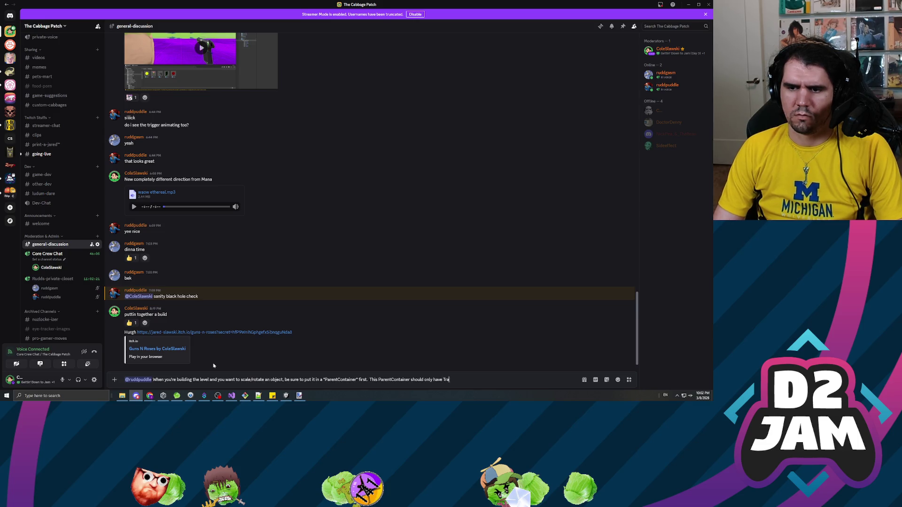
type("slation")
type(" chang")
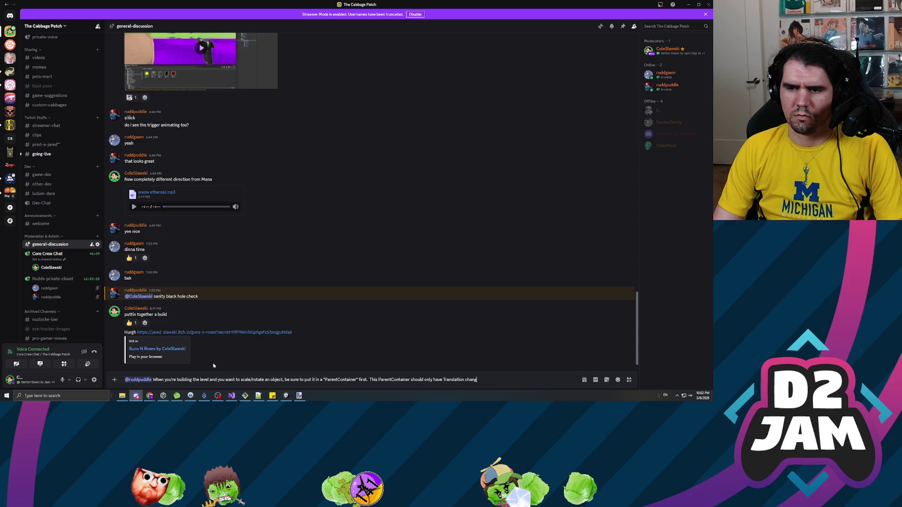
key("Left")
key("Left")
key("Left")
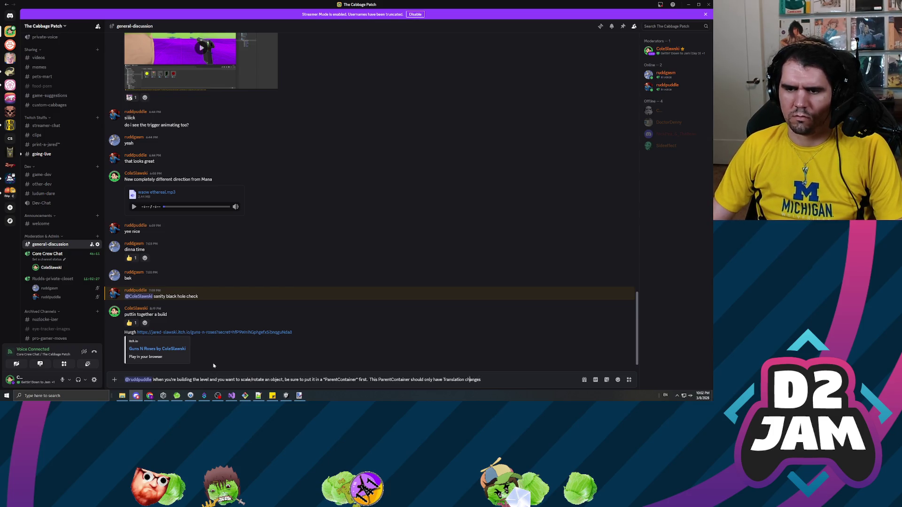
key("shift+End")
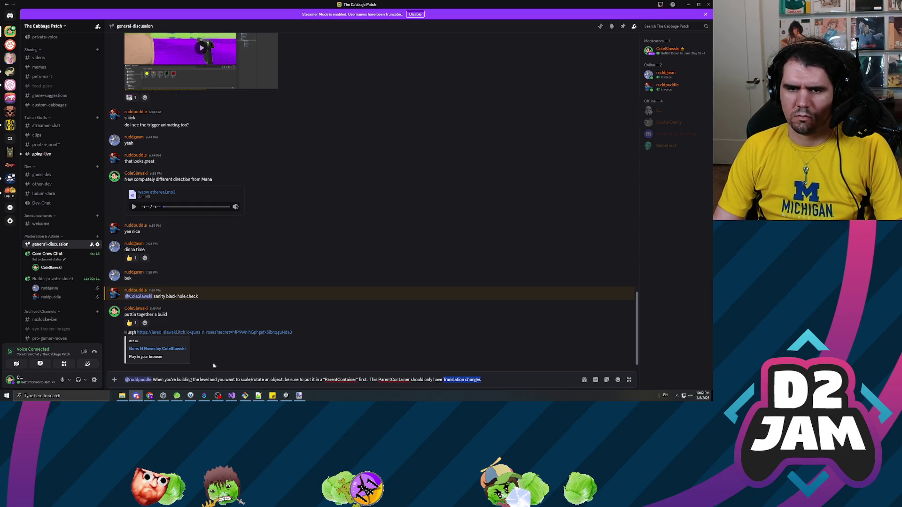
Finish the advice to keep the parent's Rotations and Scales DEFAULT and attach the screenshot
type("have")
key("BackSpace")
key("BackSpace")
key("BackSpace")
type("keep its")
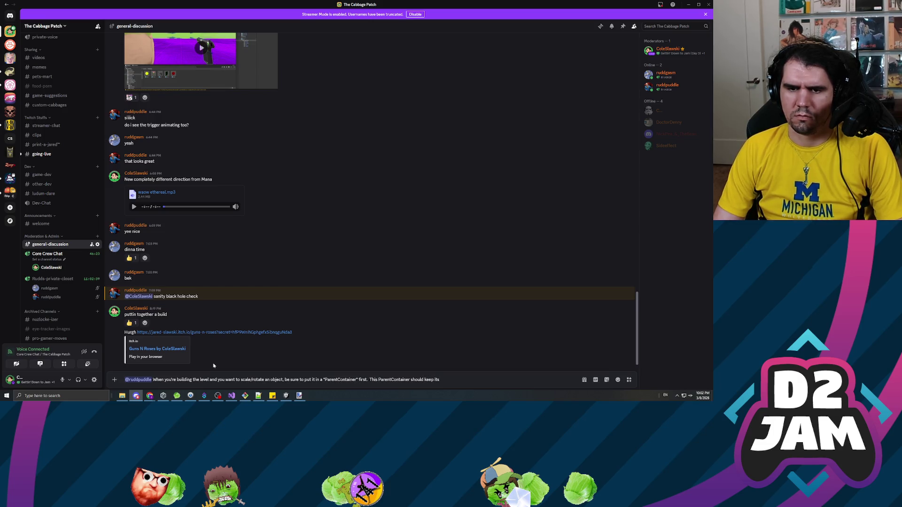
type(" Rotations and Sca")
type("les D")
type("EFAULT.")
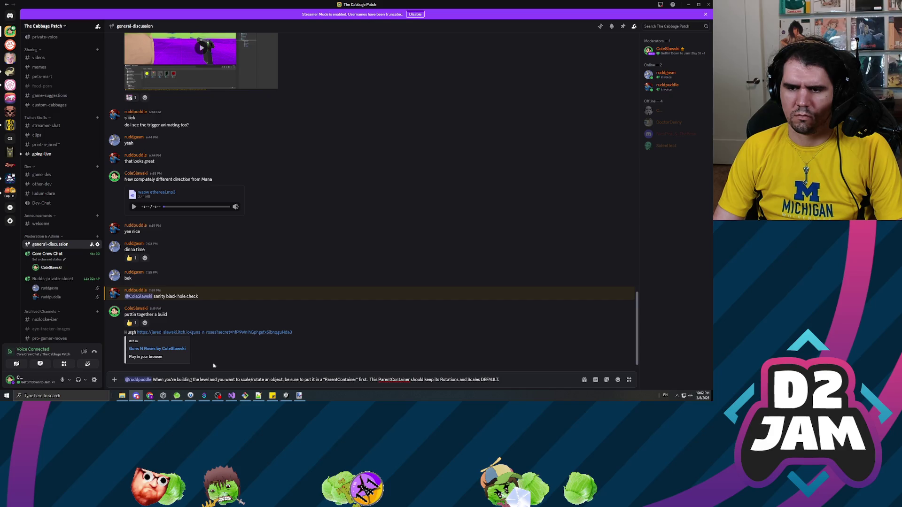
type("You can then manipulate the actual o")
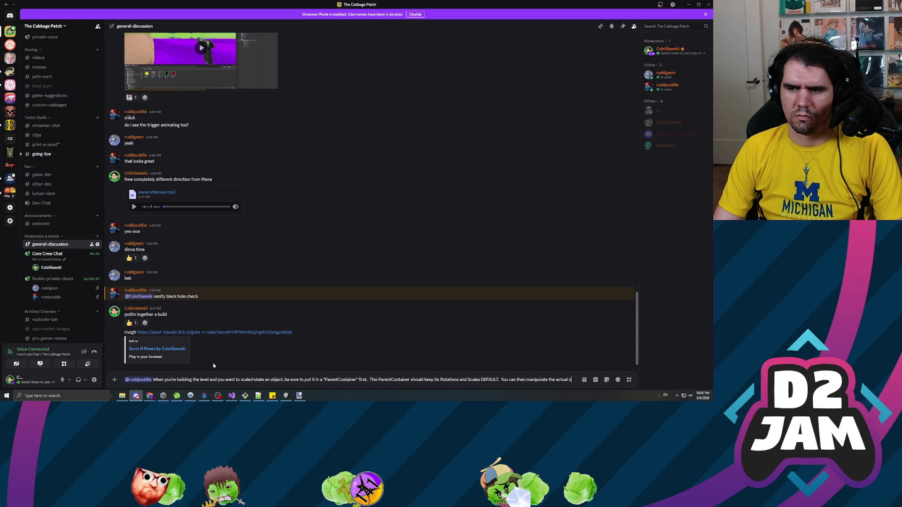
type("bject as a child")
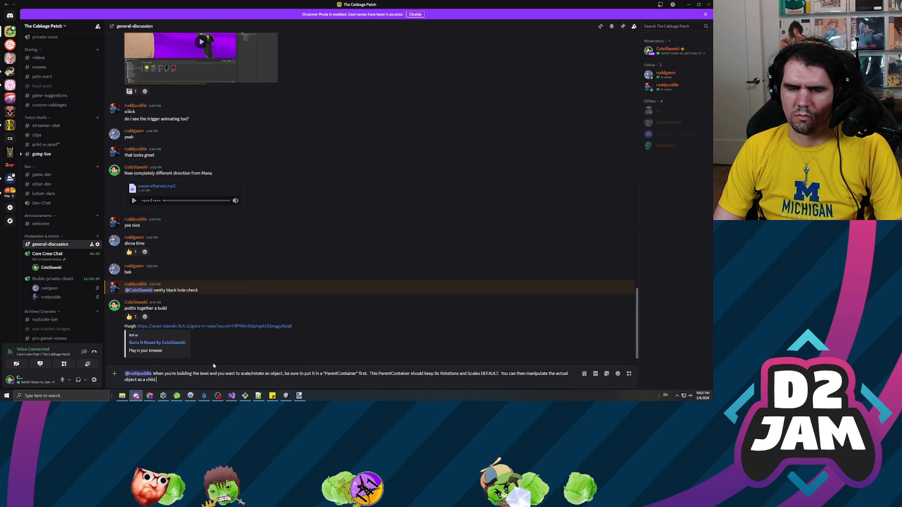
type(" and rotate/scale it howe")
type("ver you want.")
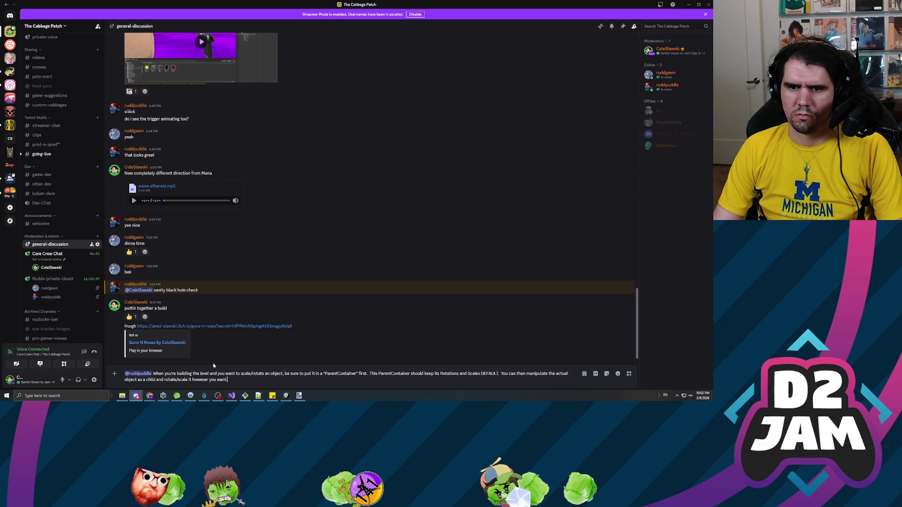
type("I've attached a screenshot e")
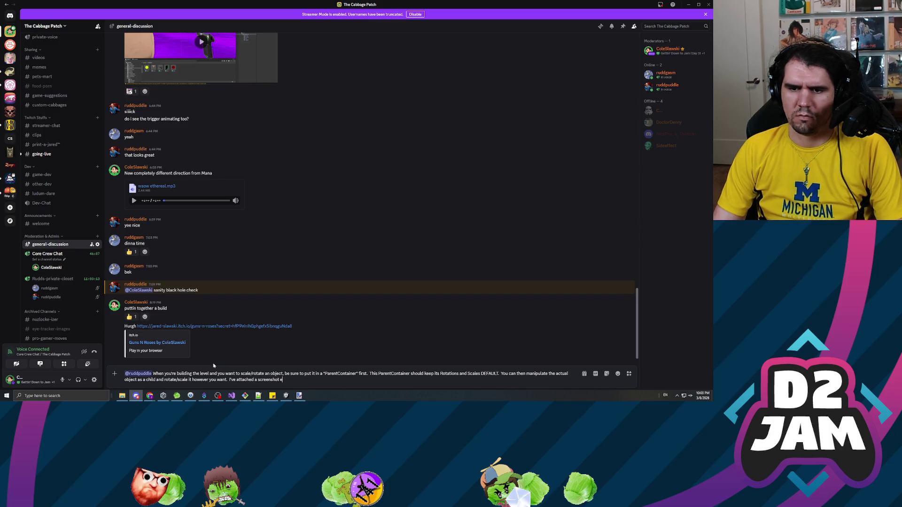
type("xample of what I mean.")
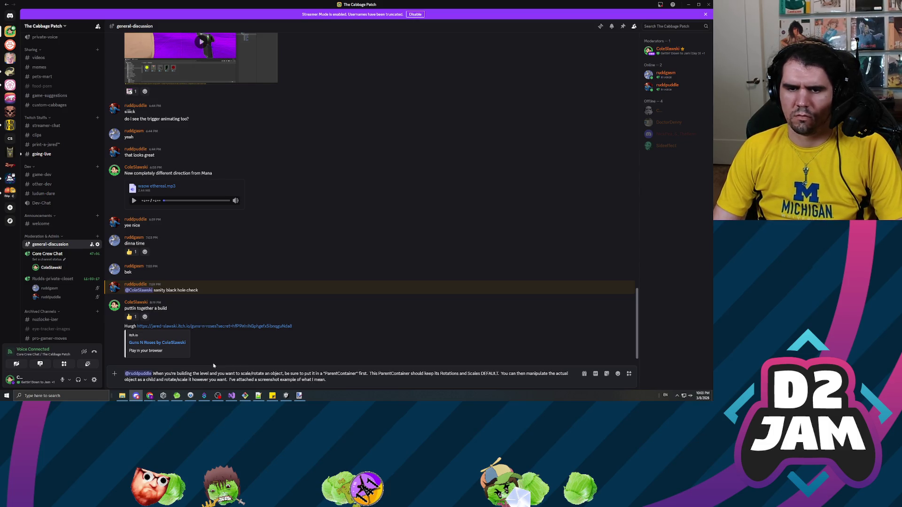
key("ctrl+v")
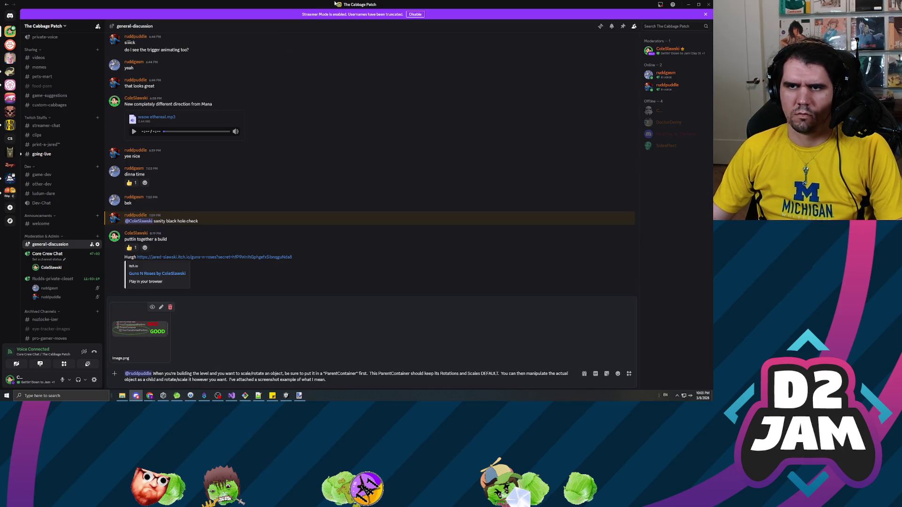
Check the Create Empty wording in Unity's hierarchy menu, then send the message
key("alt+Tab")
key("alt+Tab")
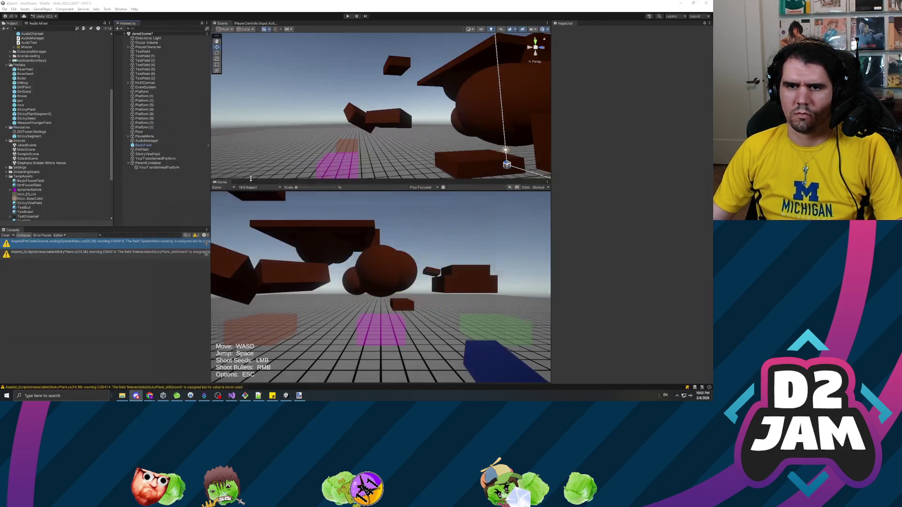
right_click(150, 186)
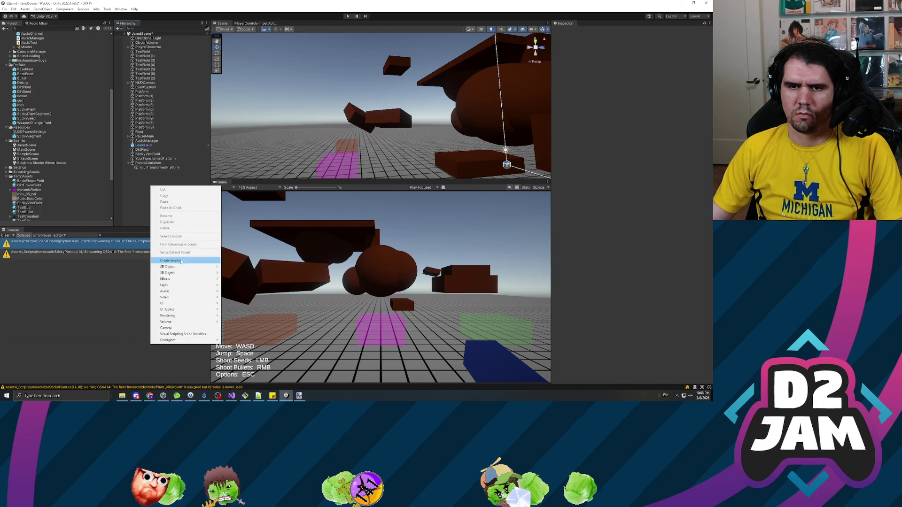
key("alt+Tab")
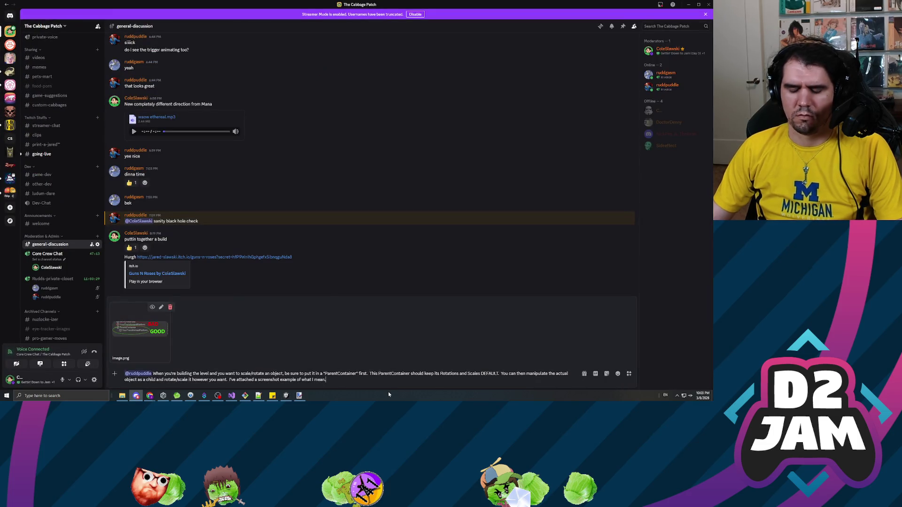
key("Return")
Post a follow-up on creating an empty ParentContainer with a :thumbsup: emoji, then minimize Discord
type("To make an empty ParentContainer,")
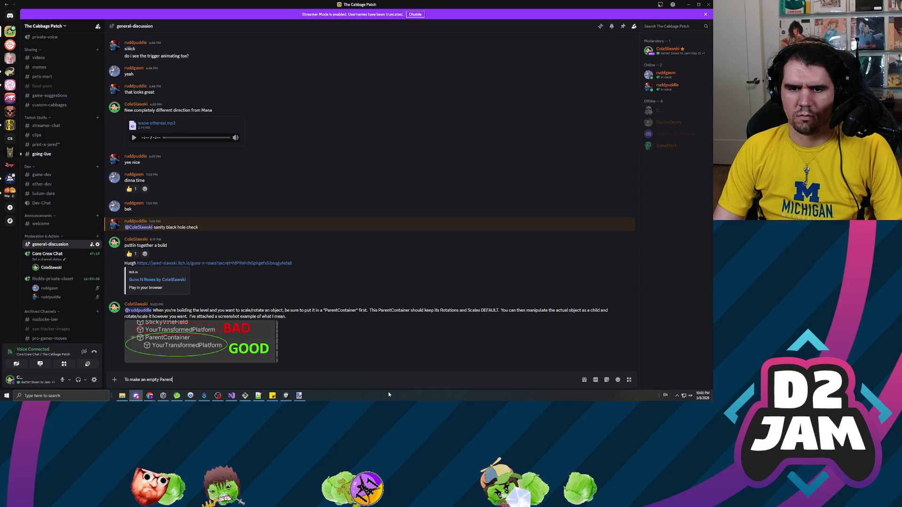
type(" jus")
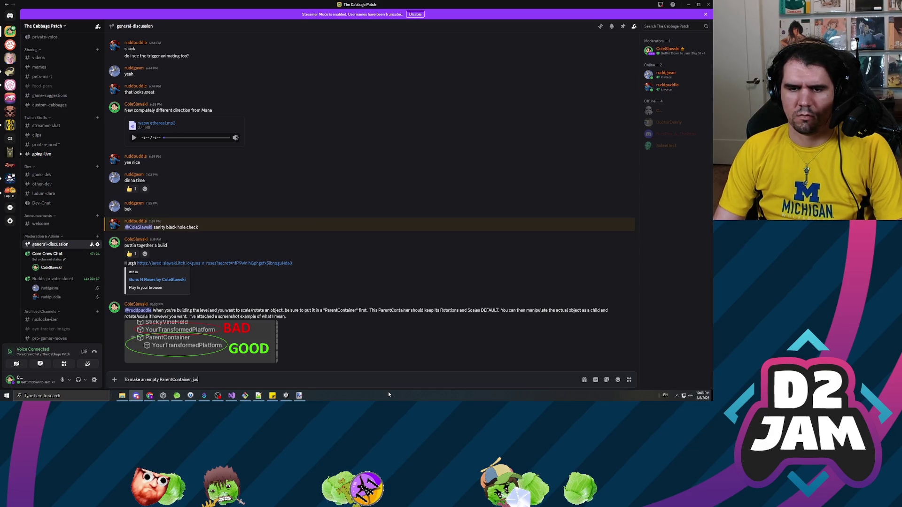
type("t right-click the hi")
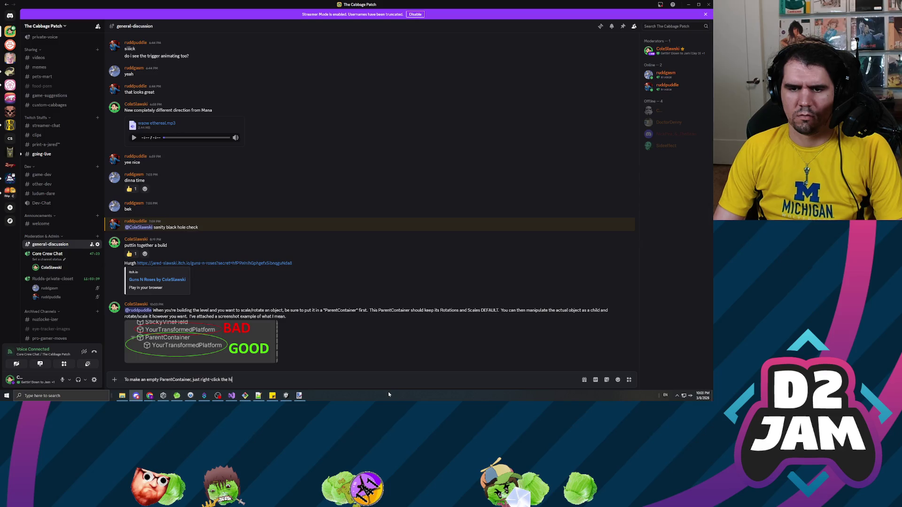
type("erarchy and select")
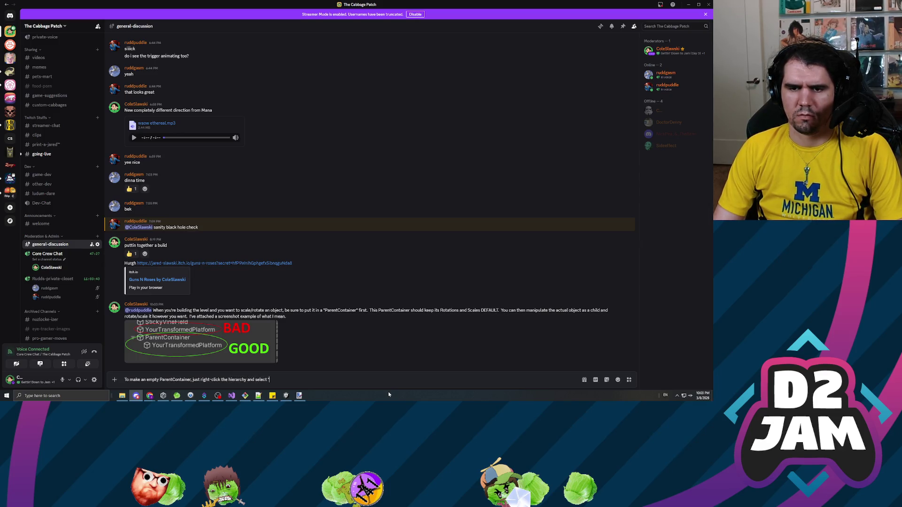
type("Empty.\"")
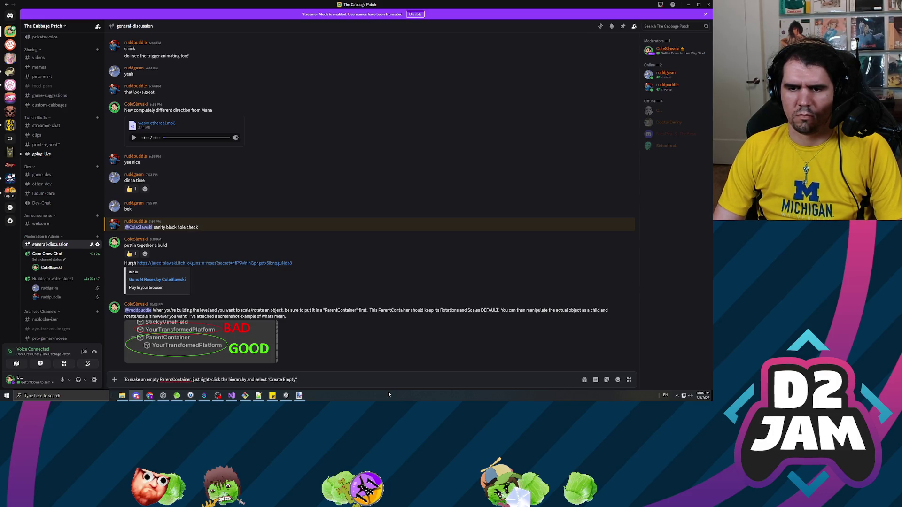
type(" Then drag whatever objec")
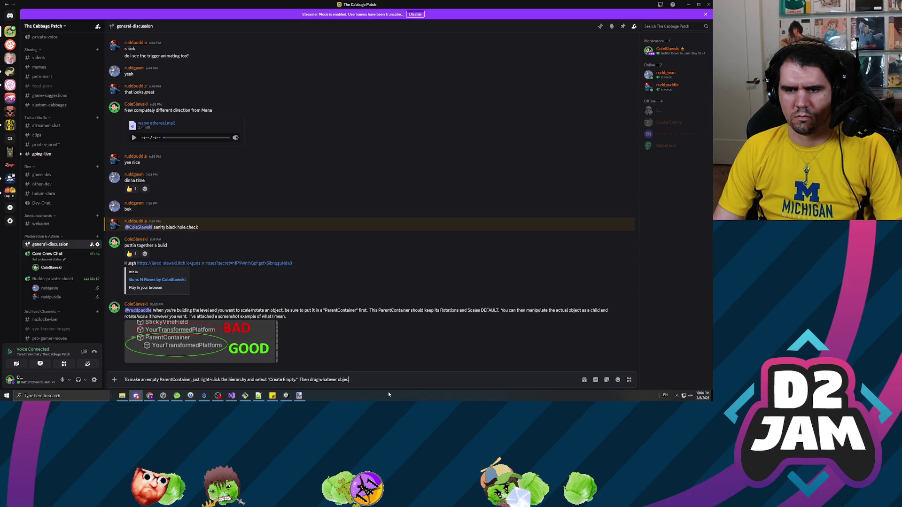
type("want into it")
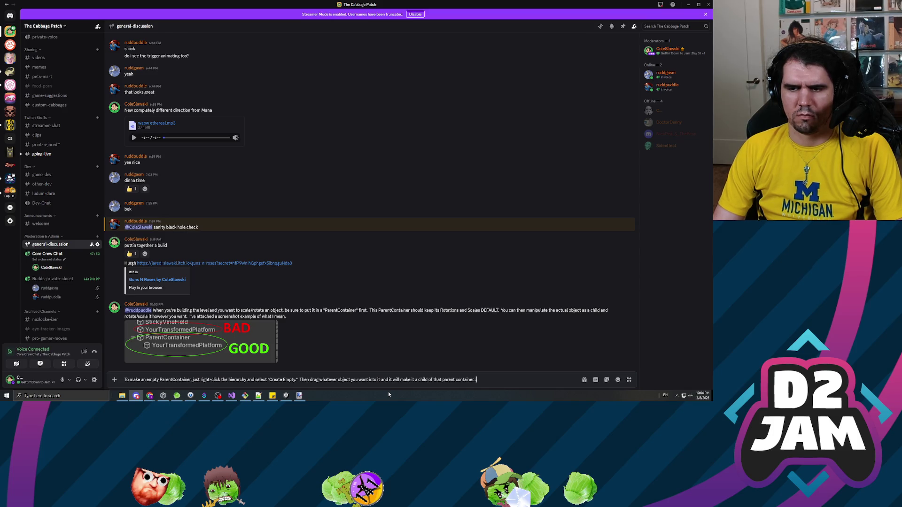
type("thumbs")
key("Return")
key("Return")
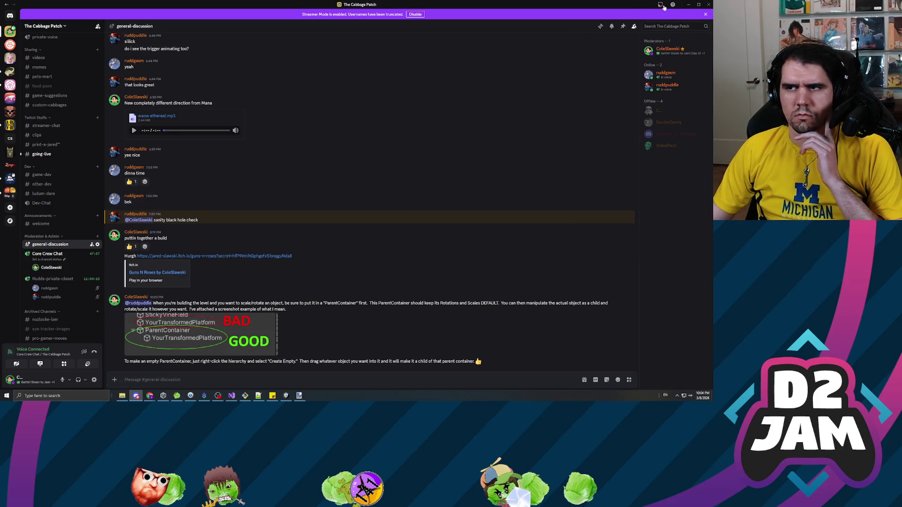
left_click(688, 4)
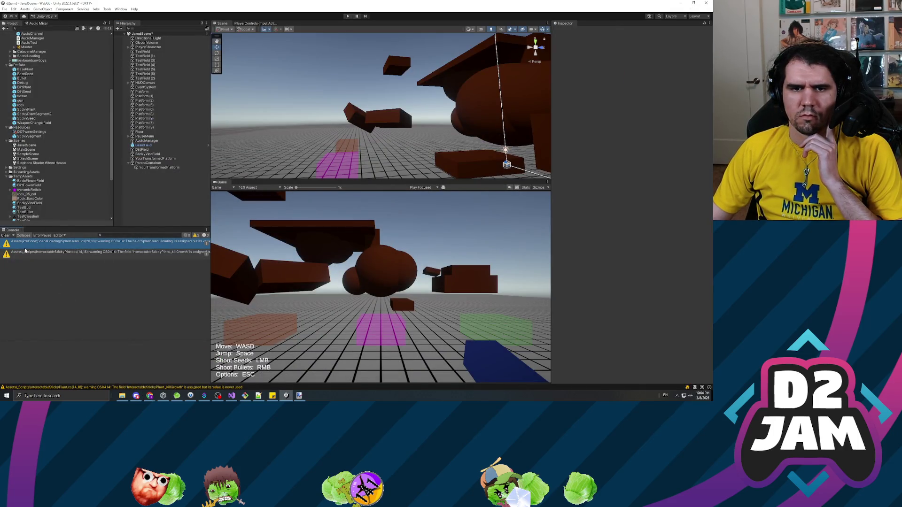
Clear the Console warnings, save the scene, and fly the view toward the brown spheres
left_click(5, 235)
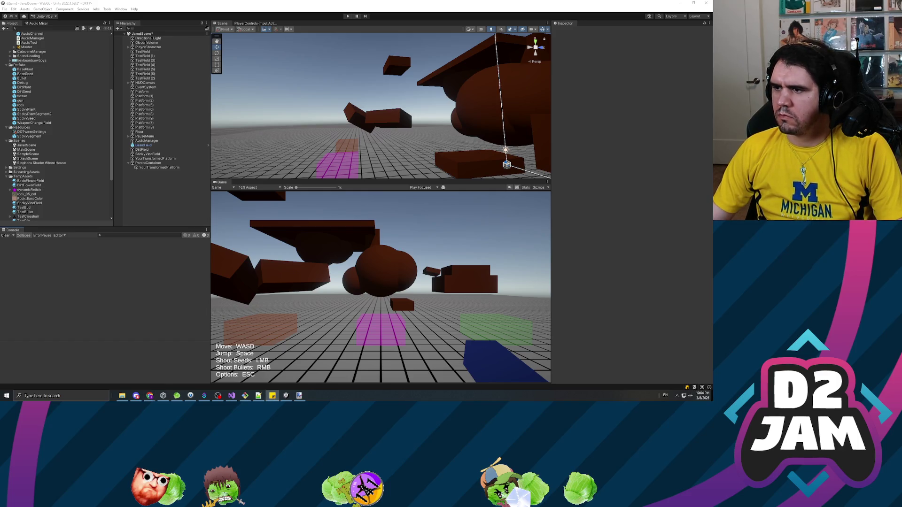
left_click(127, 143)
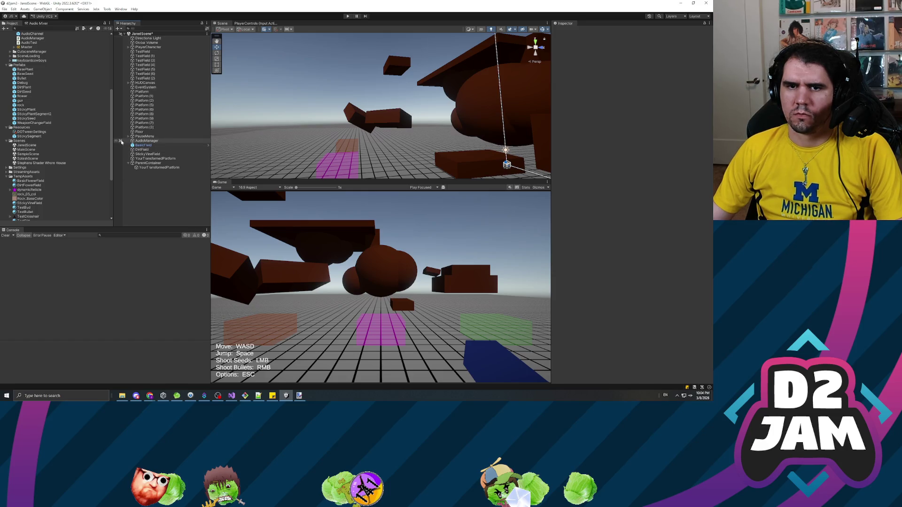
key("ctrl+s")
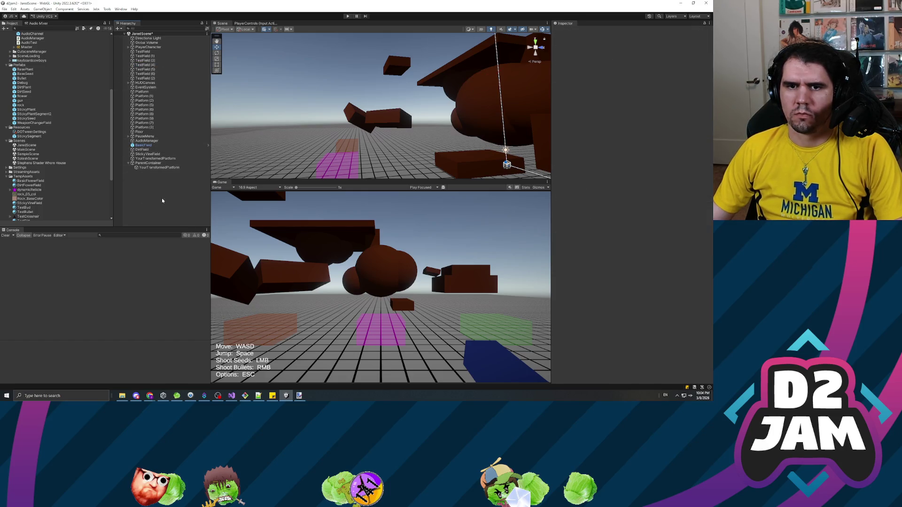
left_click(154, 168)
right_click(175, 150)
left_click(294, 114)
mouse_move(295, 114)
left_mouse_down()
mouse_move(507, 150)
mouse_move(305, 136)
left_mouse_up()
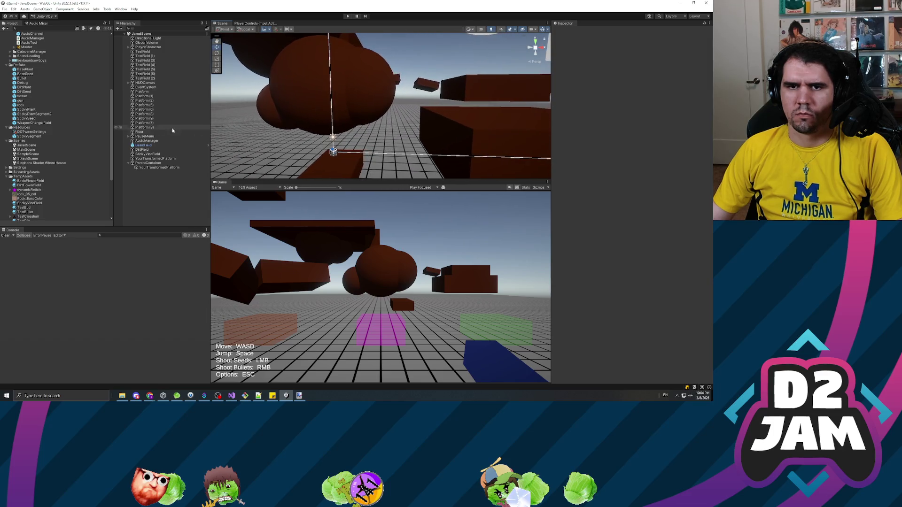
Open the StickyPlant prefab from the Project window in Prefab Mode
left_click(35, 119)
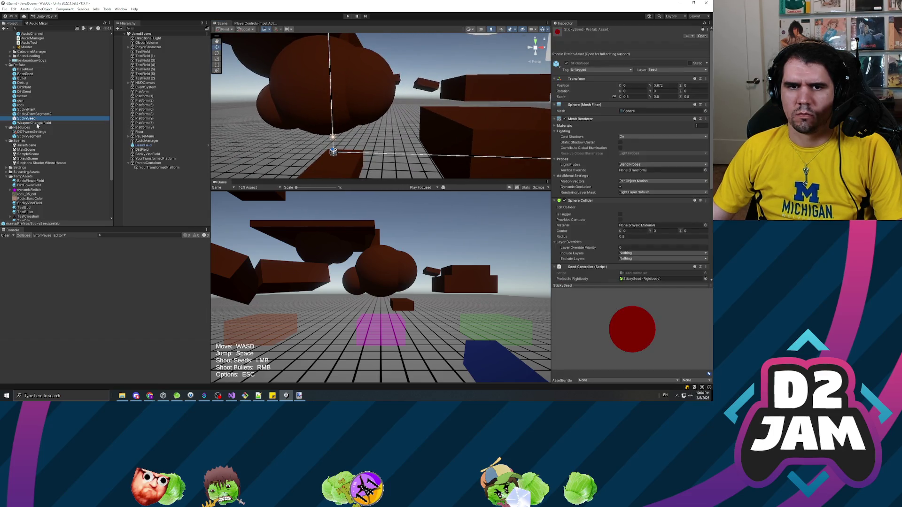
left_click(34, 122)
left_click(33, 113)
double_click(26, 110)
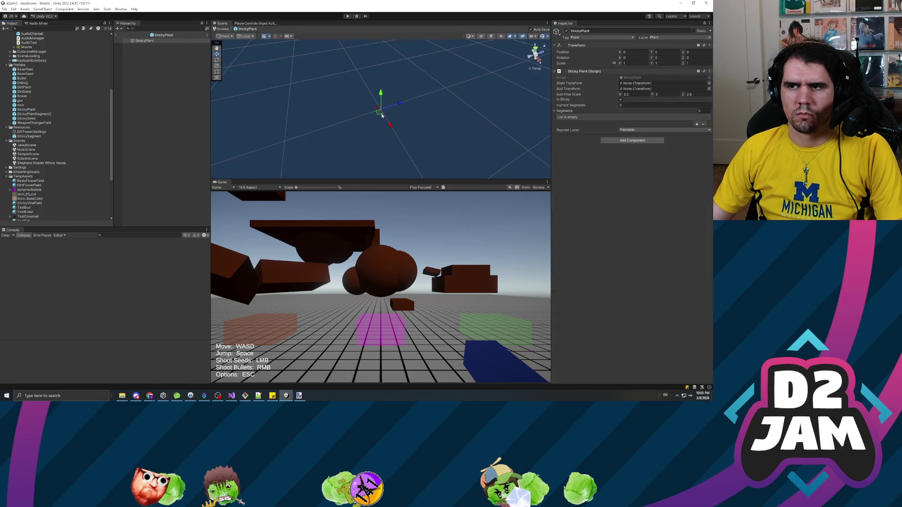
left_click(637, 78)
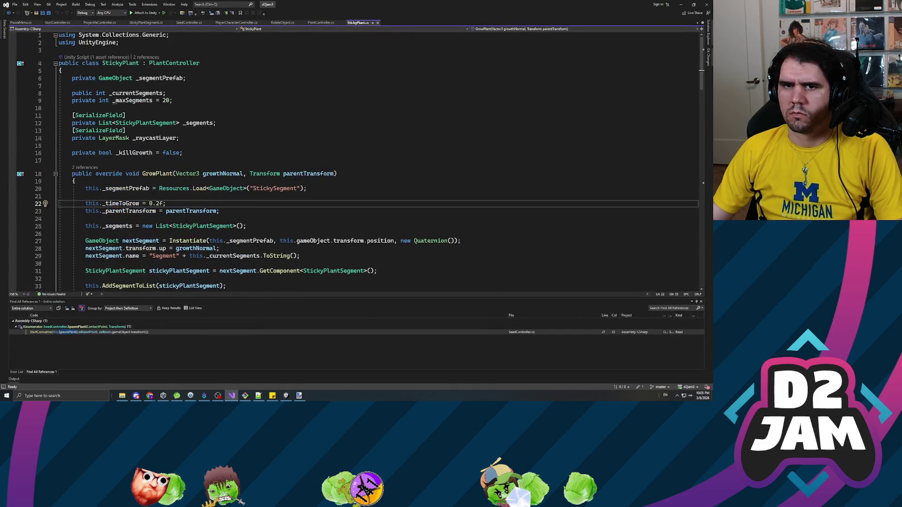
Inspect StickyPlantSegment's uses of stemMoveTween, _timeToGrow and stemFinalPosition
scroll(142, 126, "up", 5)
right_click(143, 126)
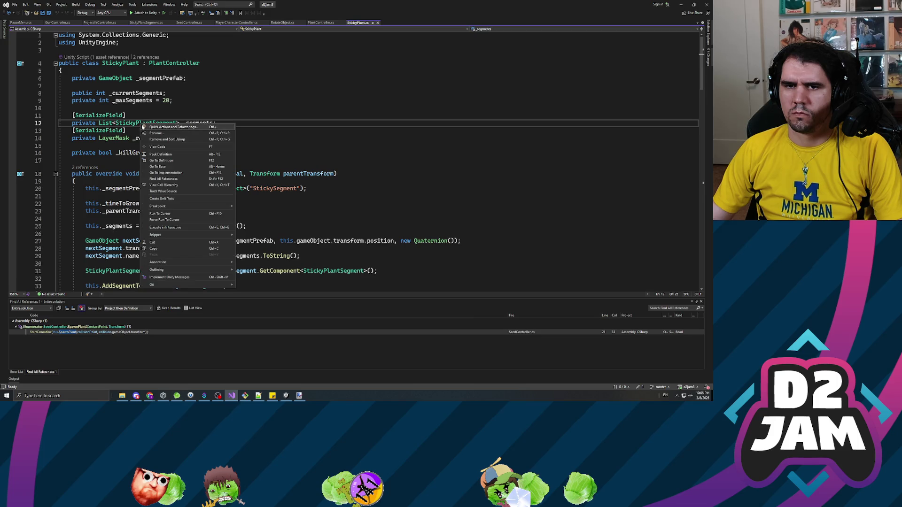
left_click(174, 160)
left_click(174, 160)
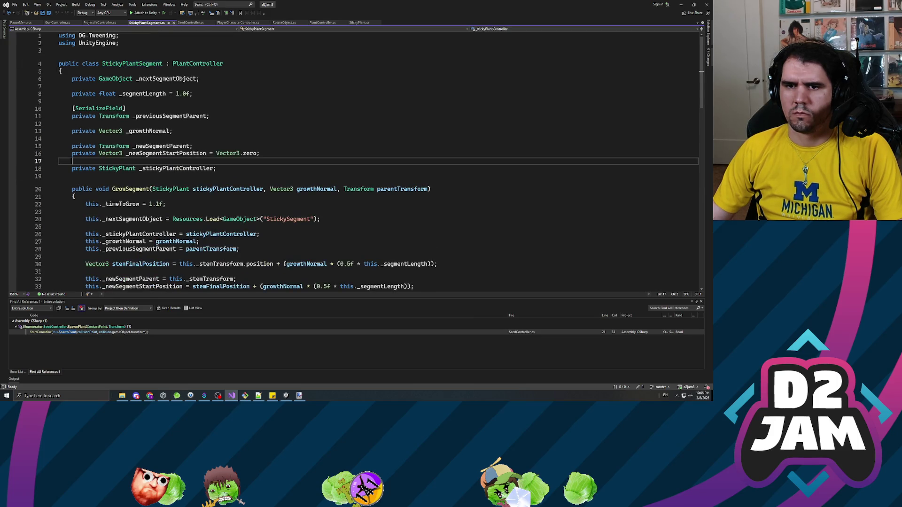
scroll(173, 160, "down", 6)
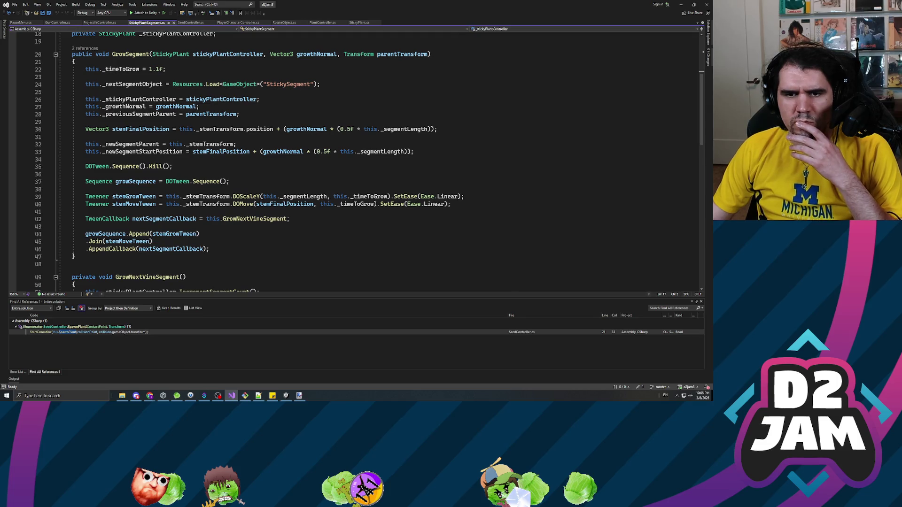
left_click(149, 241)
left_click(281, 204)
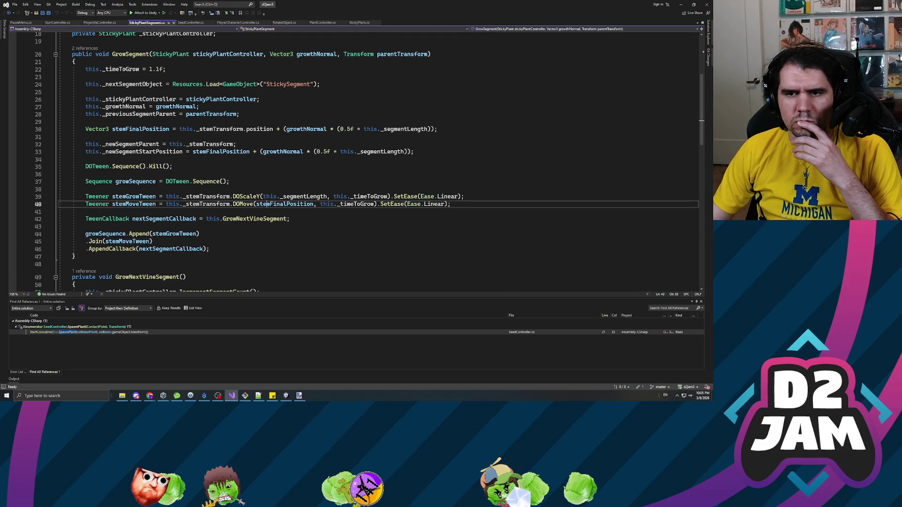
left_click(353, 205)
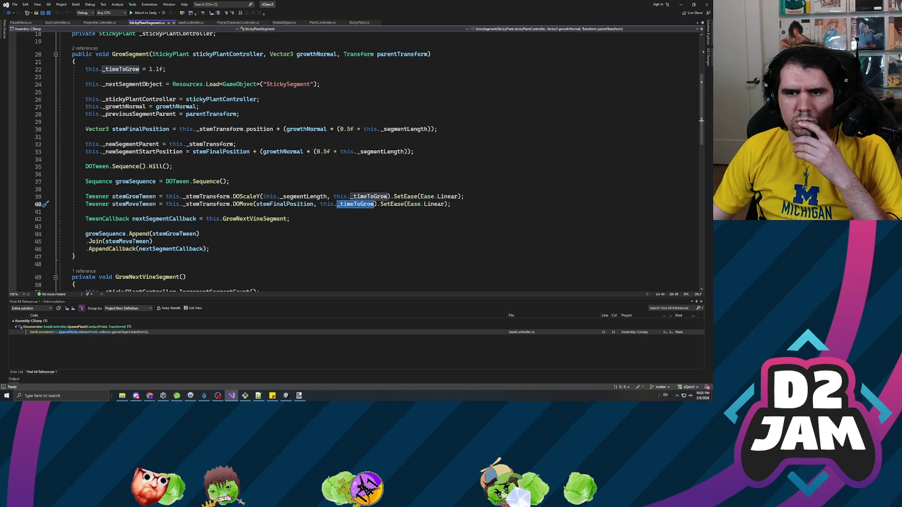
left_click(310, 205)
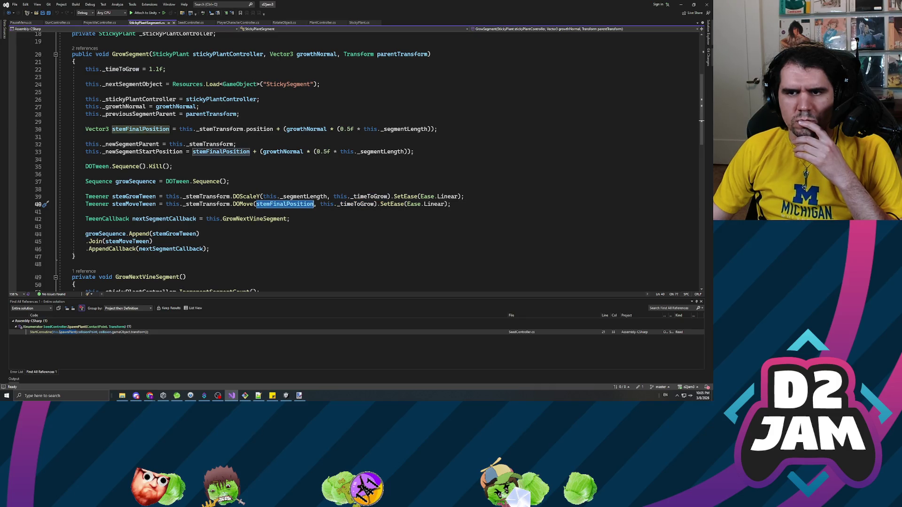
Remove the growth-normal offset so _newSegmentStartPosition is just stemFinalPosition, and save
left_click(254, 151)
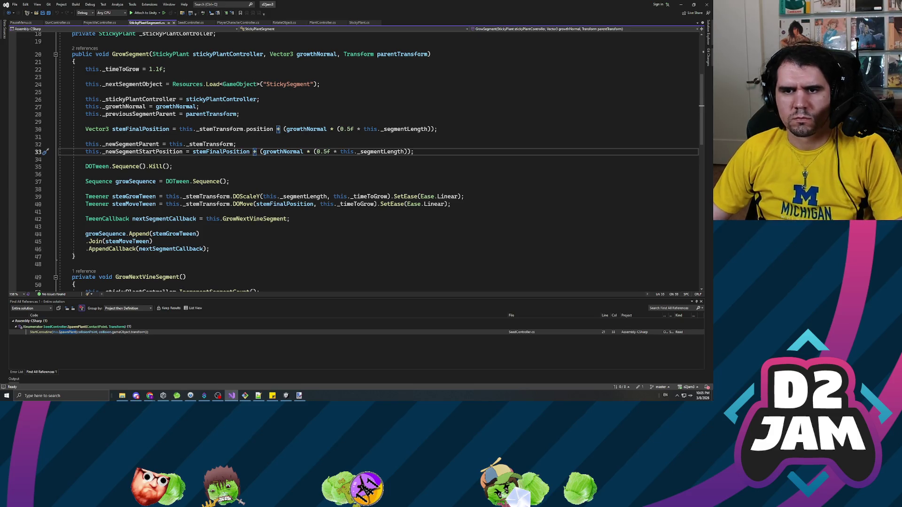
key("shift+End")
key("BackSpace")
key("BackSpace")
type(";")
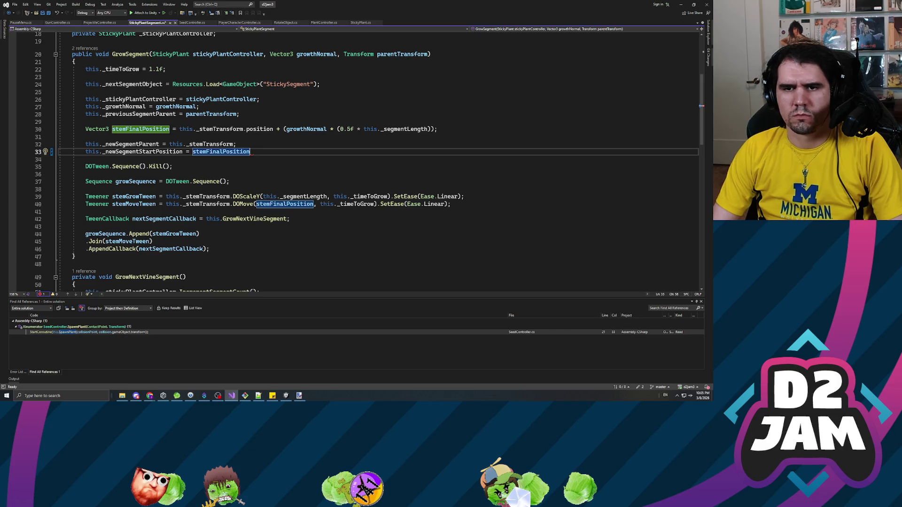
key("ctrl+s")
key("alt+Tab")
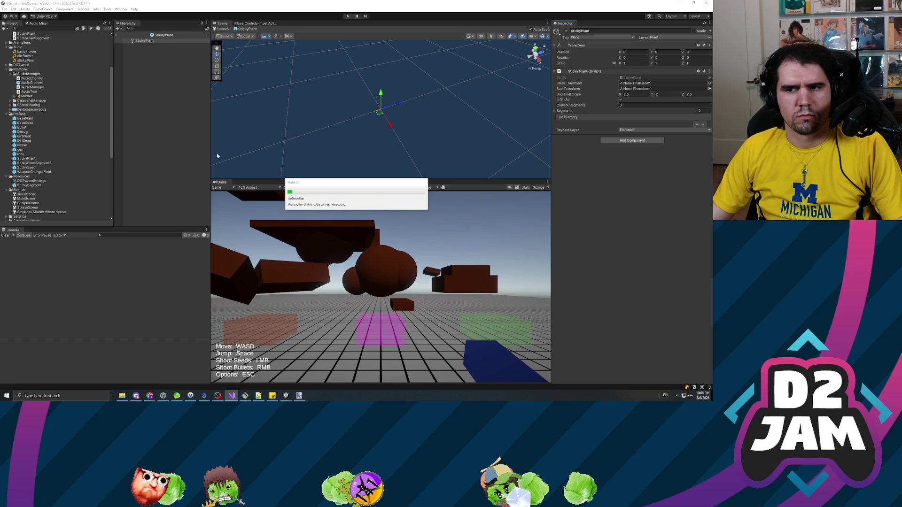
Play, walk under the brown structure, fire a seed to grow a vine, then stop
left_click(347, 16)
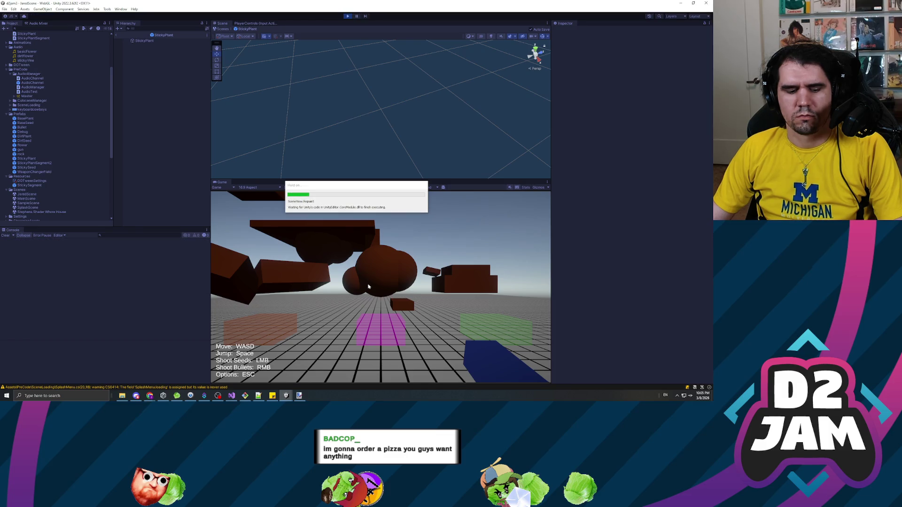
left_click(375, 290)
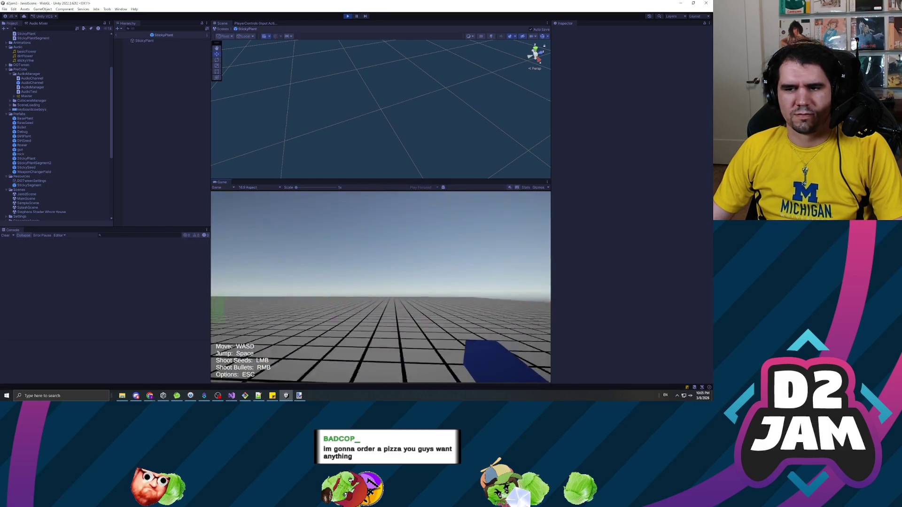
key("w")
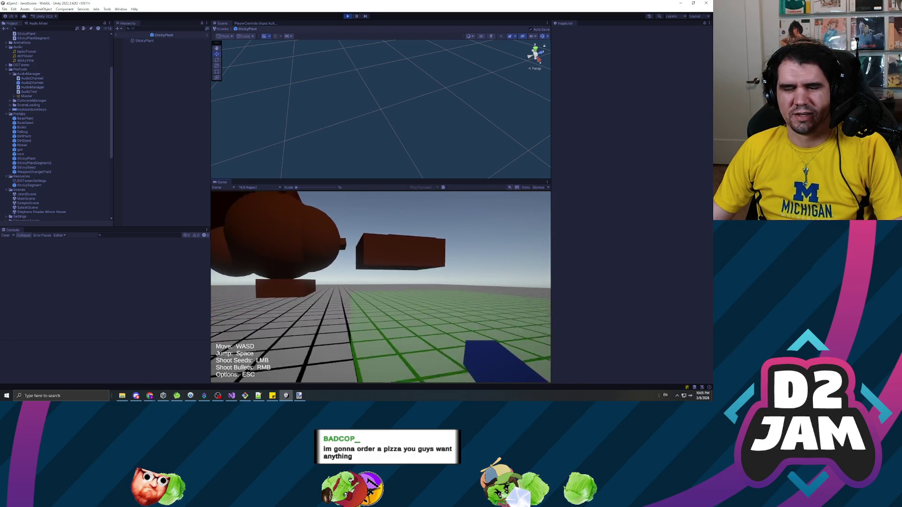
key("w")
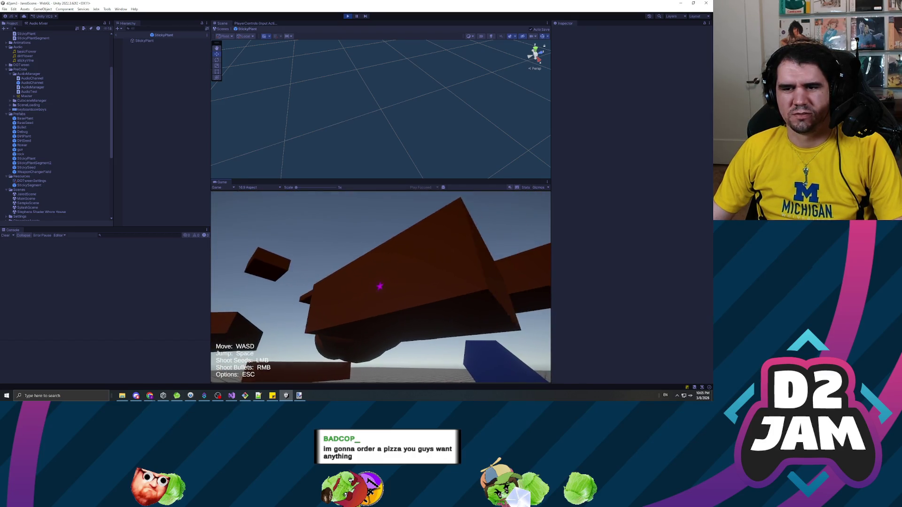
left_click(404, 282)
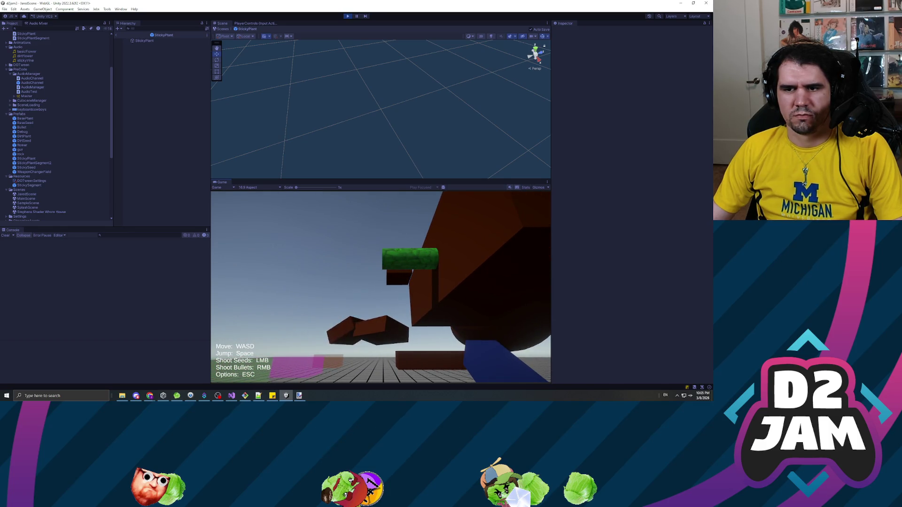
key("Escape")
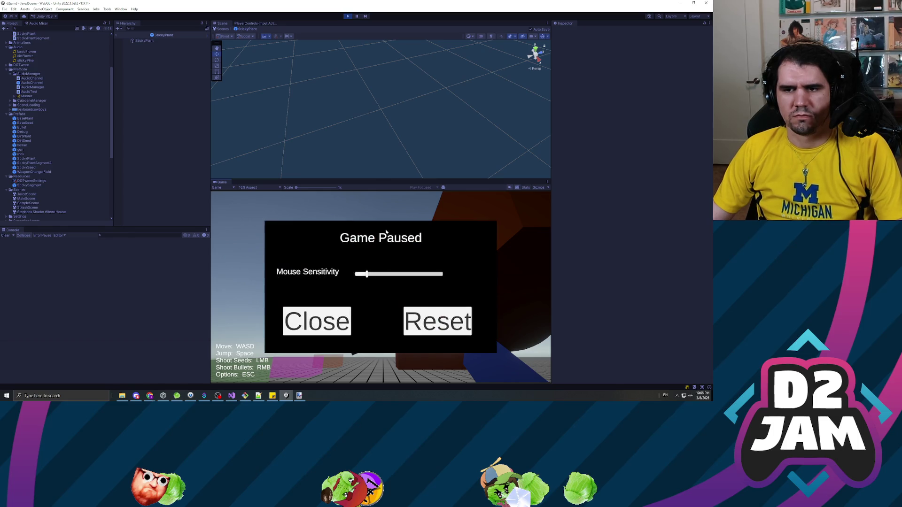
left_click(347, 16)
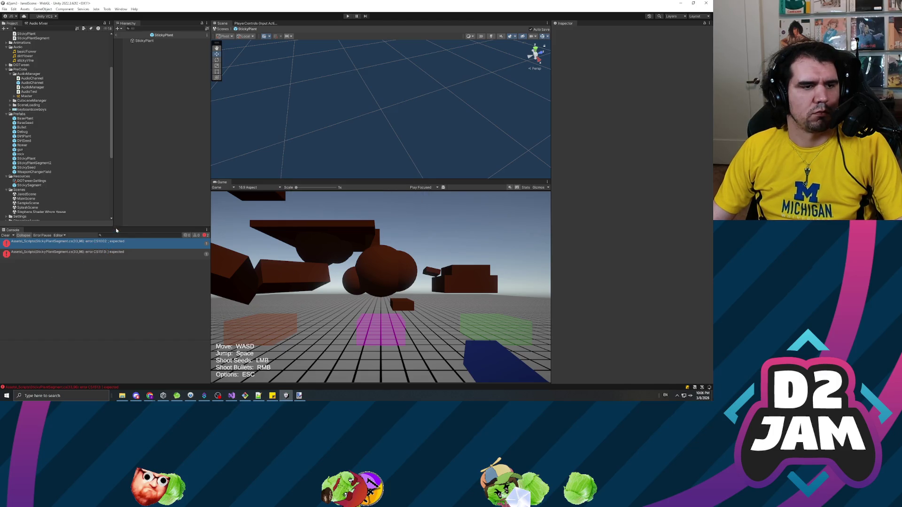
Run a quick playtest firing a seed at the brown structure, then stop it
left_click(347, 16)
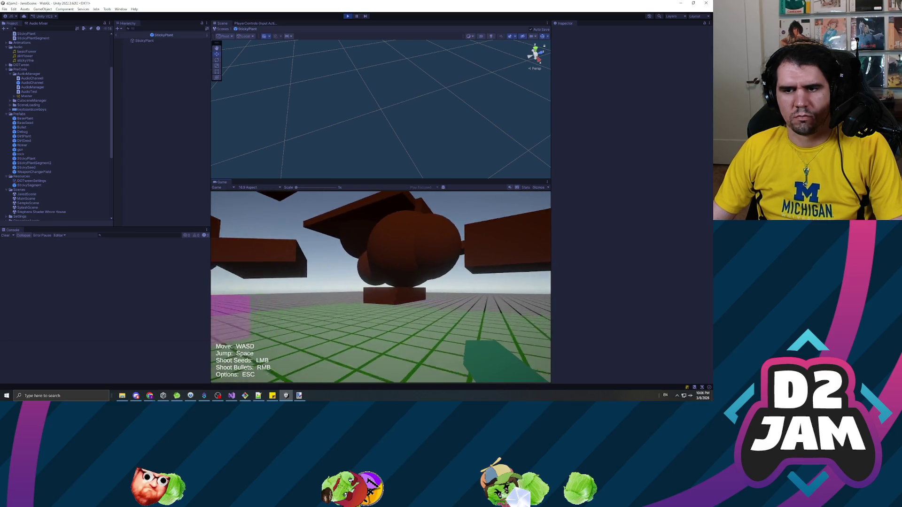
left_click(380, 287)
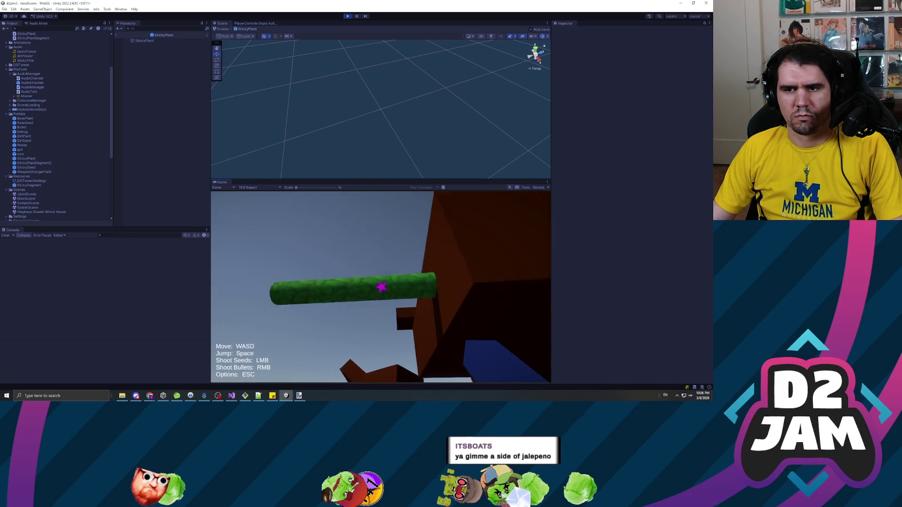
key("Escape")
left_click(348, 16)
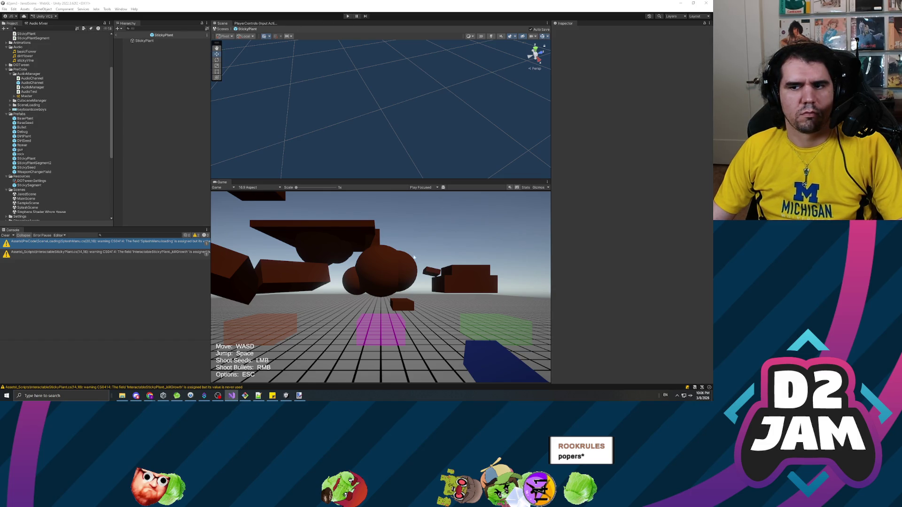
Replay, walk up and fire a seed at the brown blocks, pause, and exit to JaredScene
left_click(436, 288)
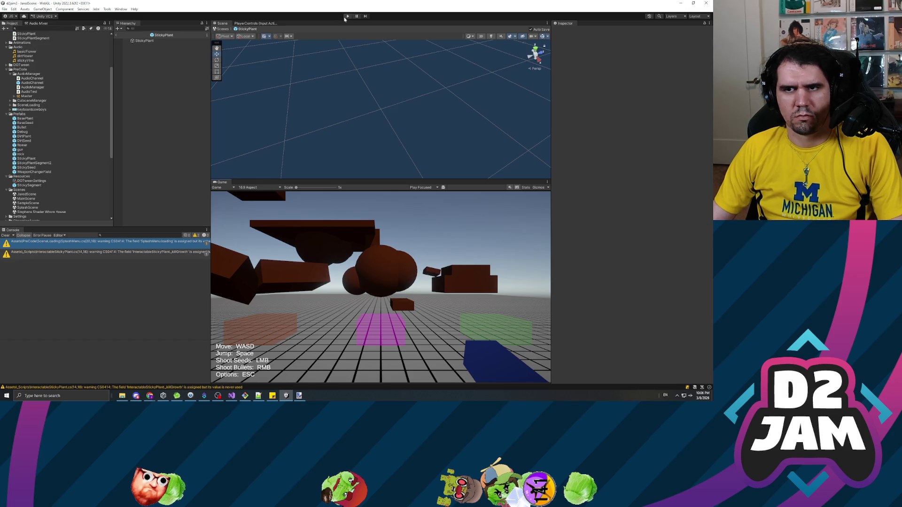
left_click(346, 17)
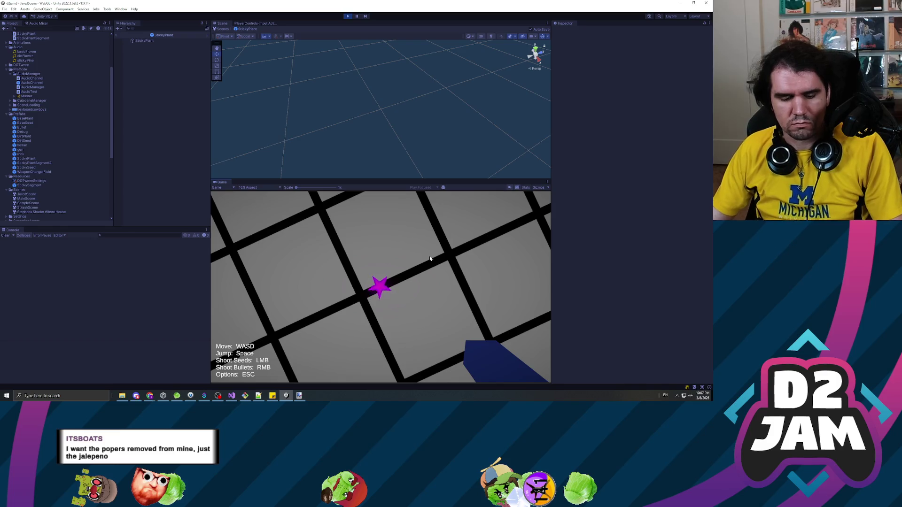
key("w")
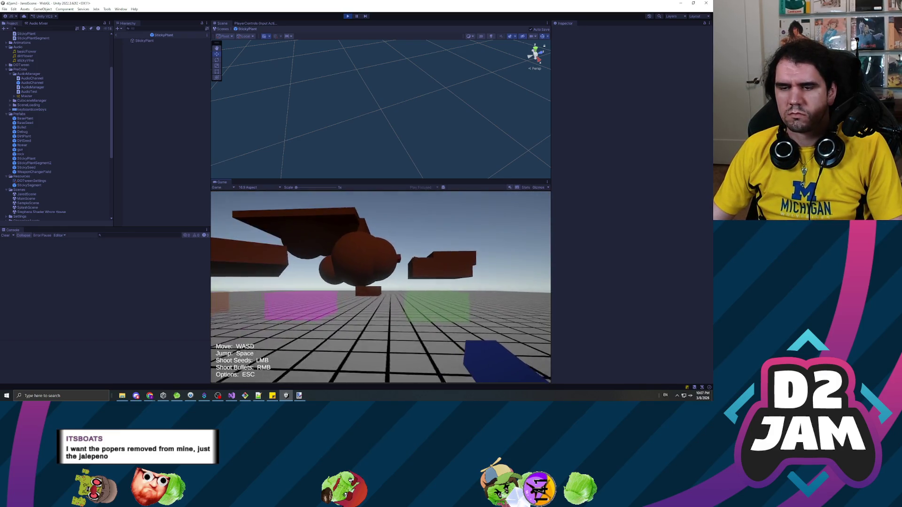
key("w")
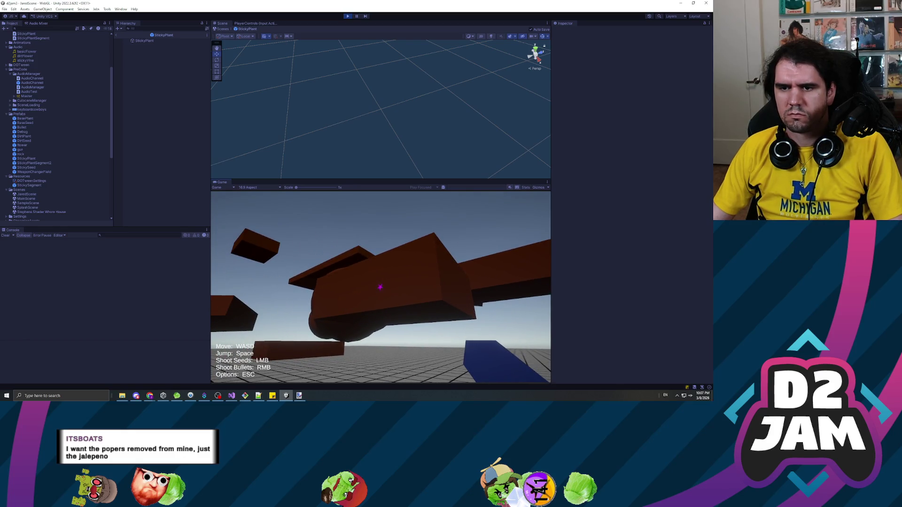
left_click(380, 287)
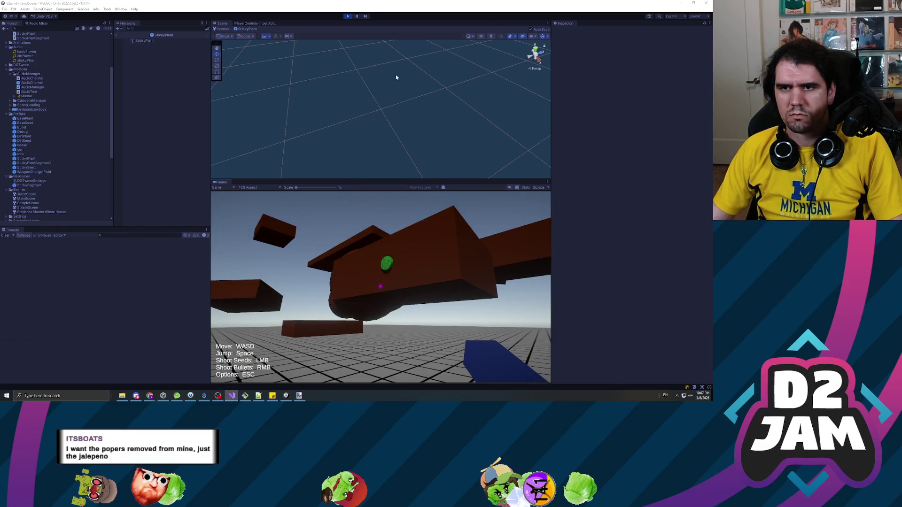
left_click(357, 17)
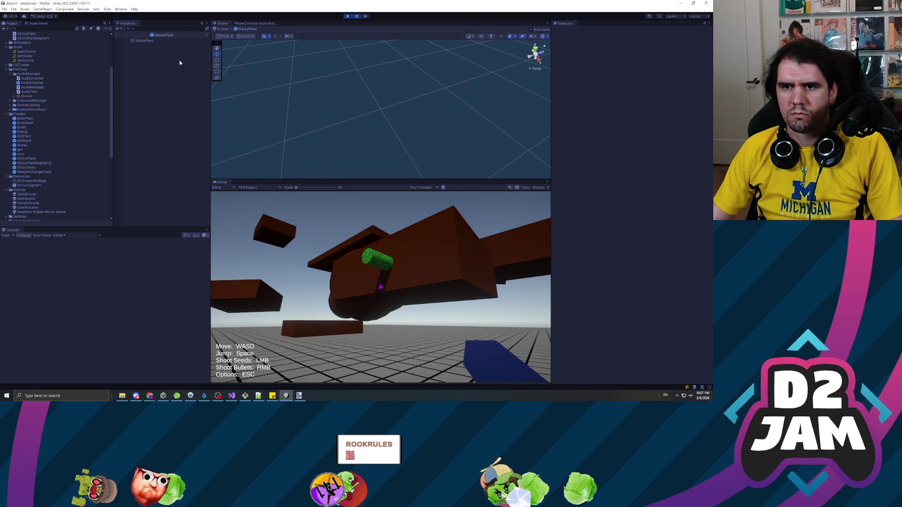
left_click(116, 34)
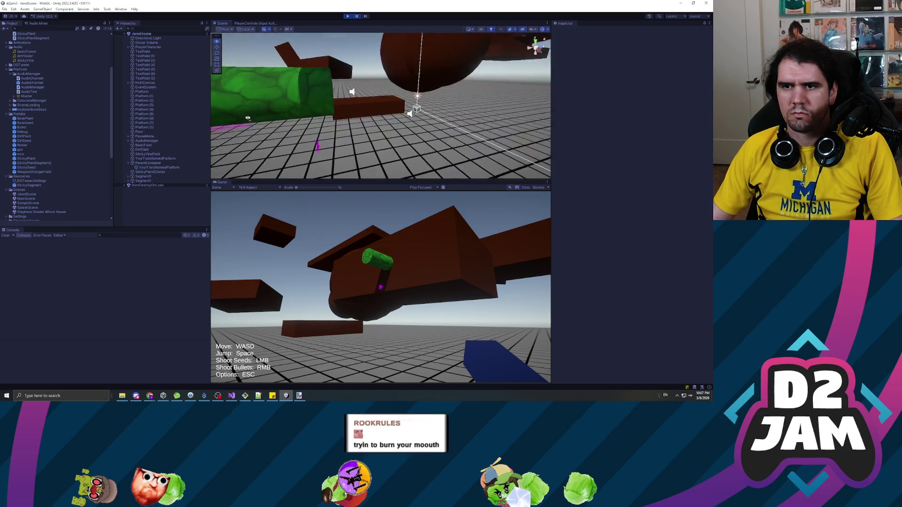
Step the paused game frame by frame until Segment2 appears
key("w")
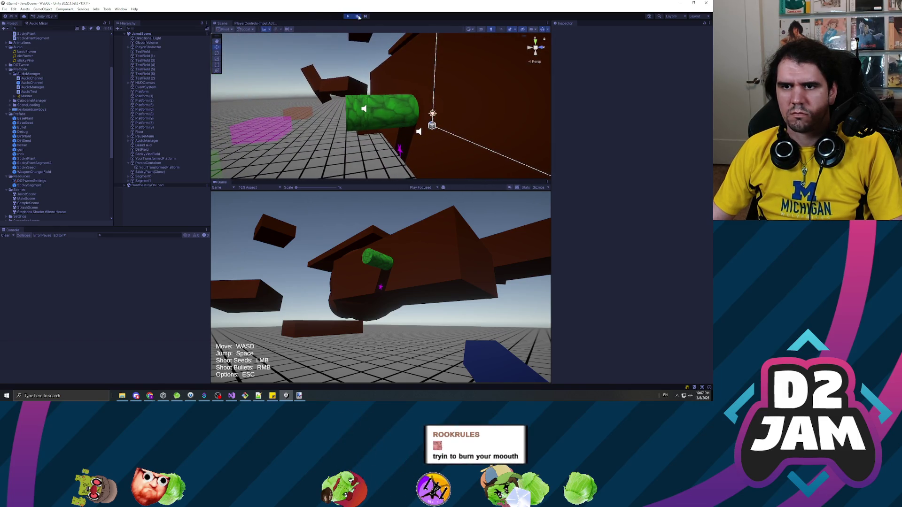
left_click(357, 16)
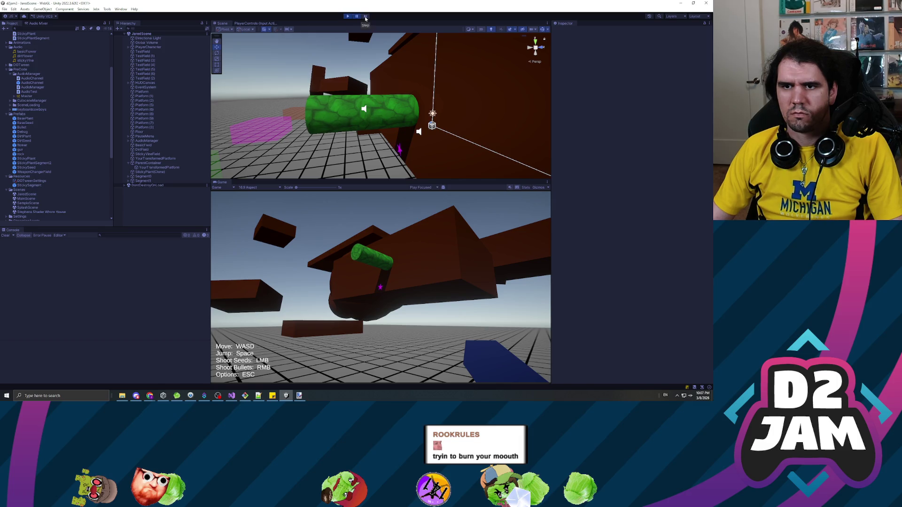
left_click(365, 17)
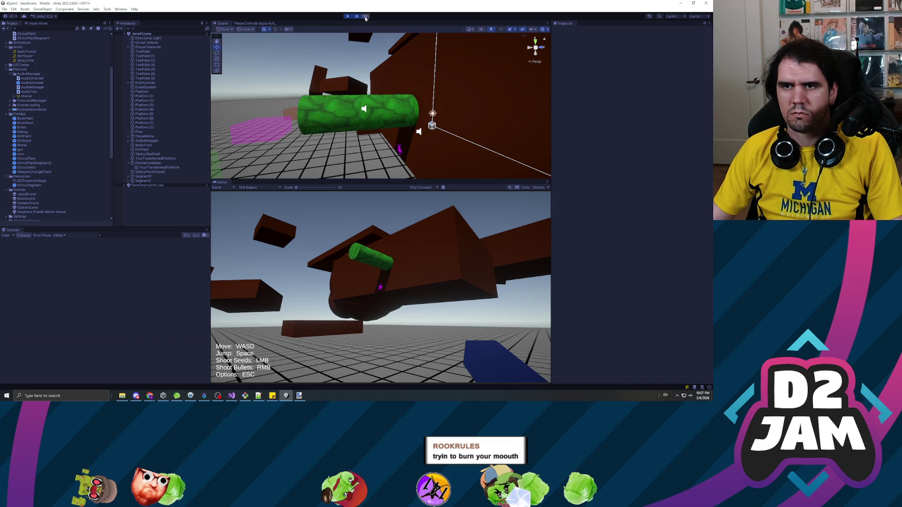
left_click(365, 16)
Frame Segment2 in the scene view, compare it with Segment1, then recompile the scripts
left_click(197, 185)
key("f")
scroll(381, 105, "up", 3)
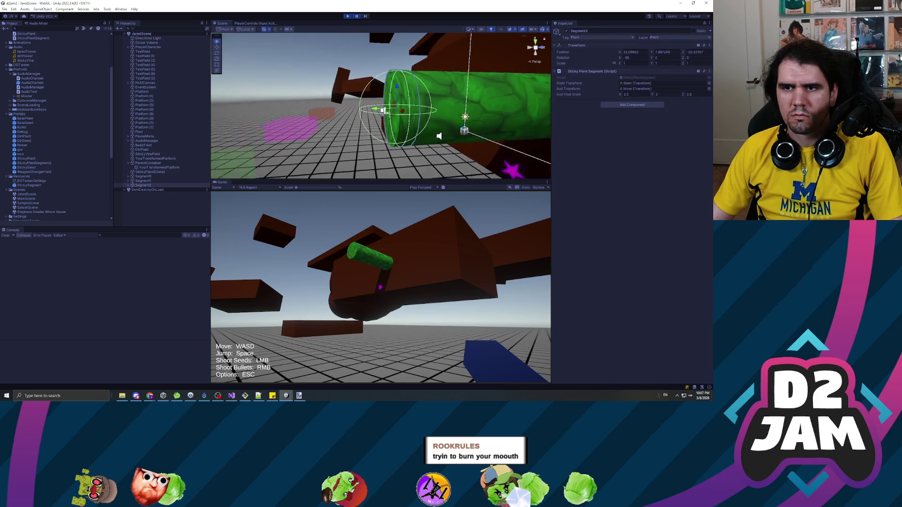
left_click(144, 181)
left_click(145, 186)
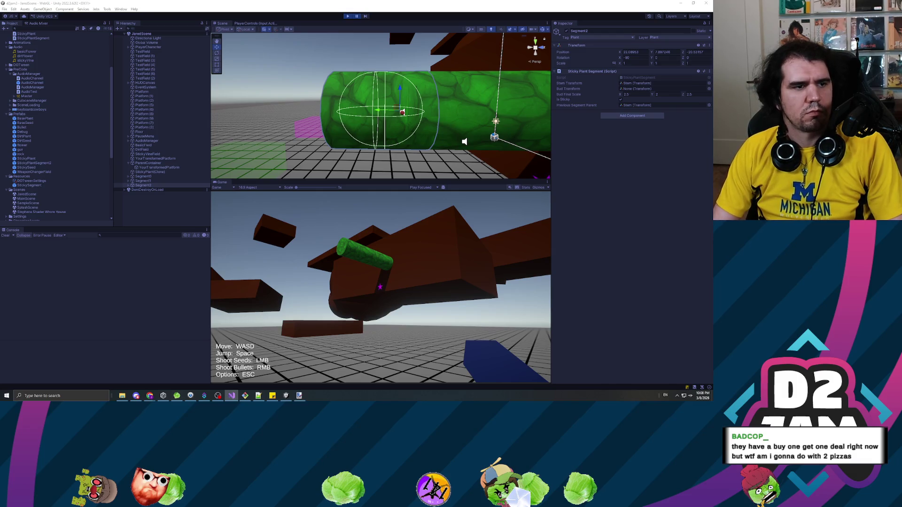
left_click(348, 16)
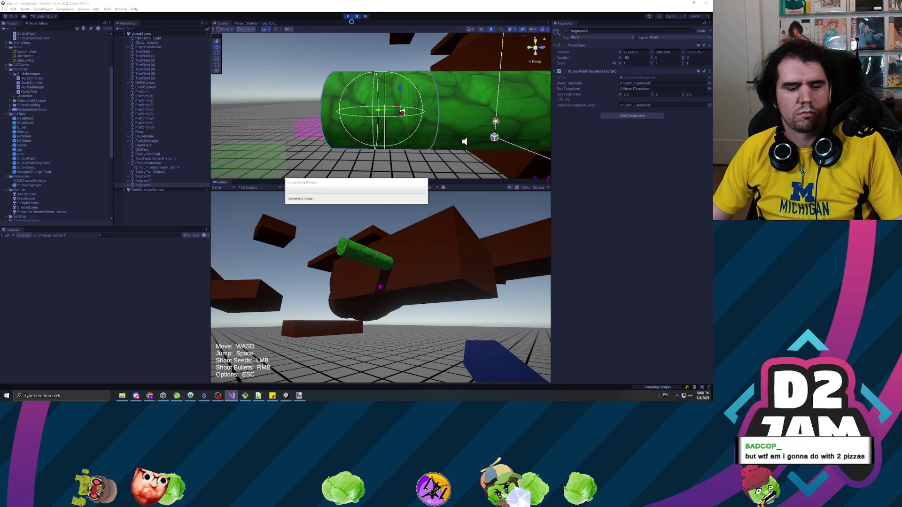
Replay the level, firing a bullet and four seeds at the brown slope, then pause and stop
left_click(346, 15)
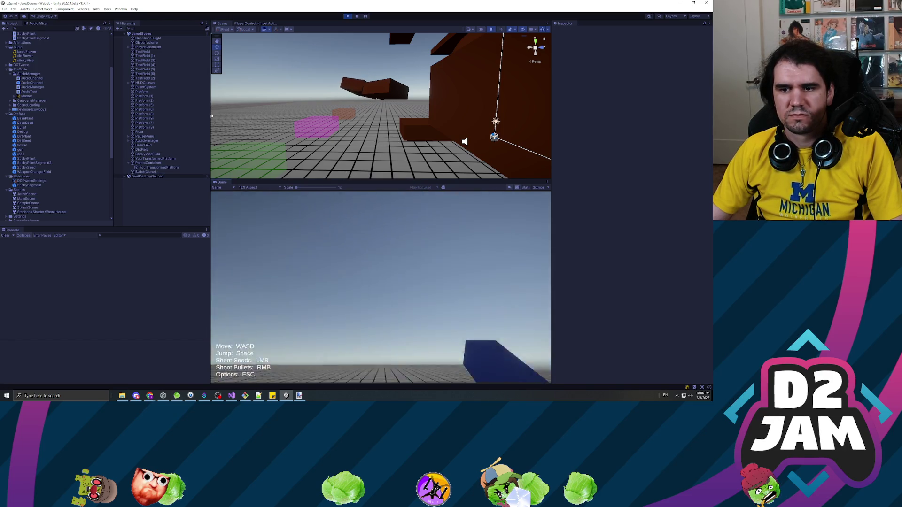
right_click(381, 287)
key("w")
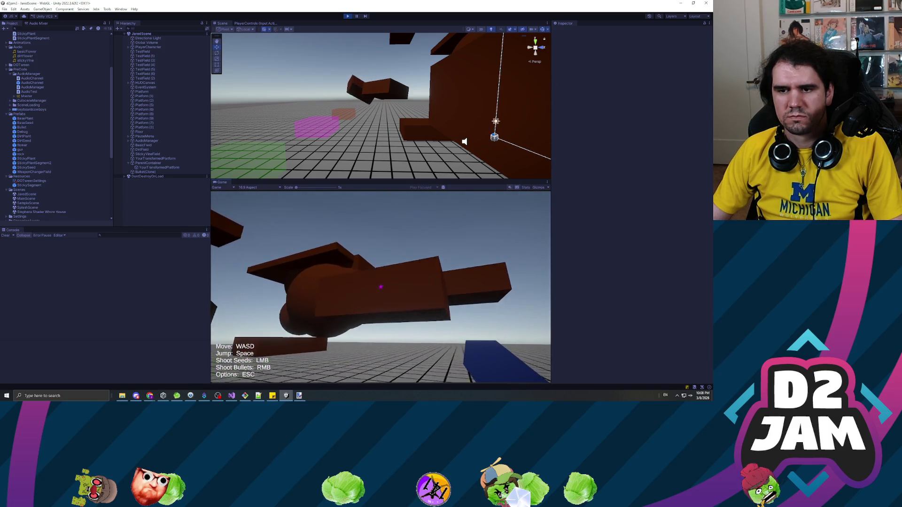
left_click(380, 287)
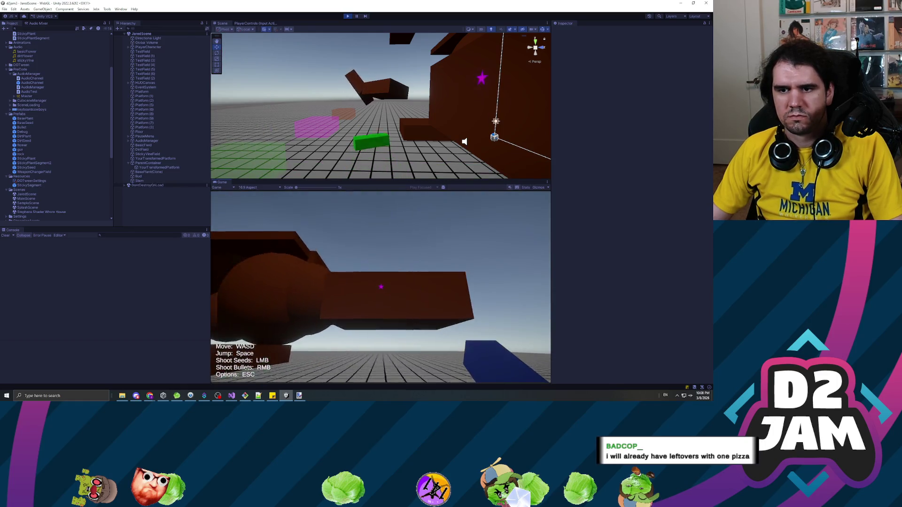
left_click(379, 287)
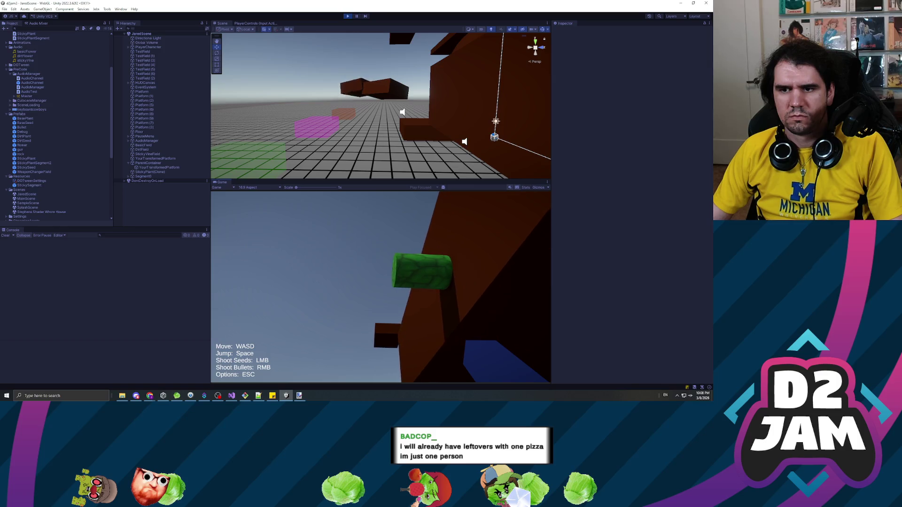
left_click(380, 287)
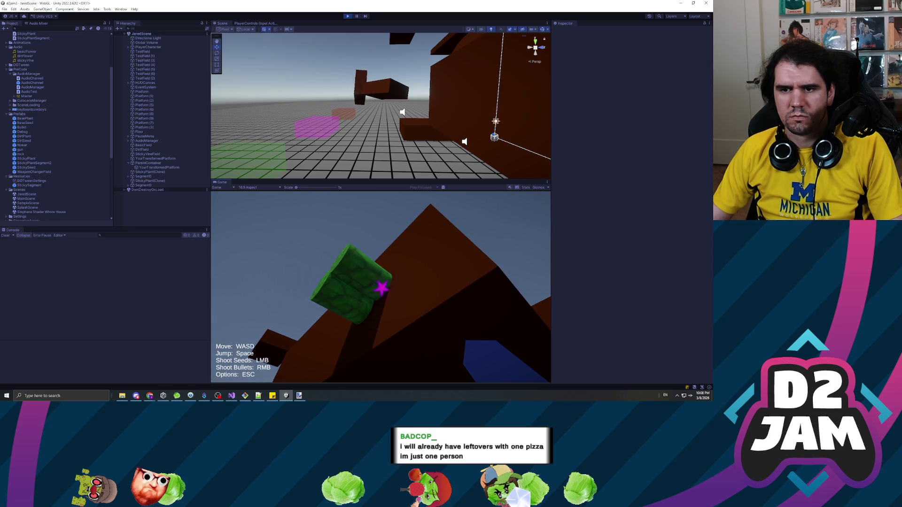
left_click(380, 287)
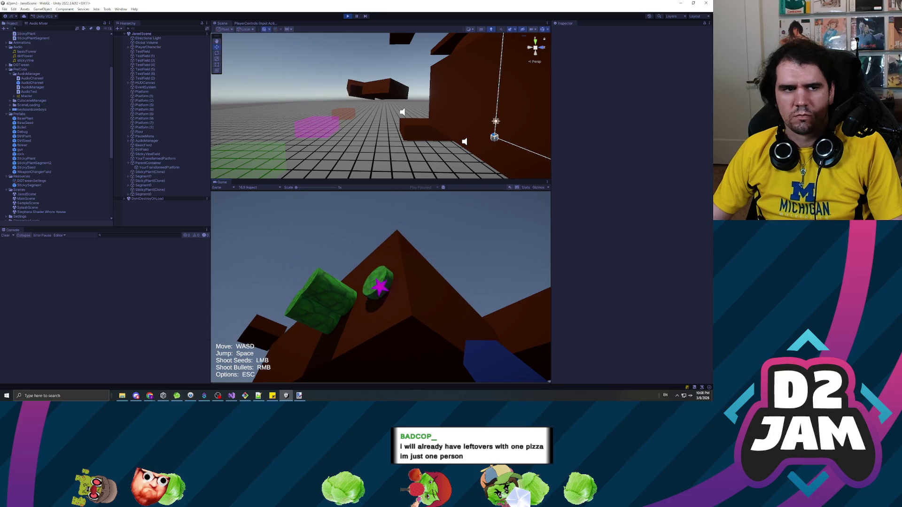
key("Escape")
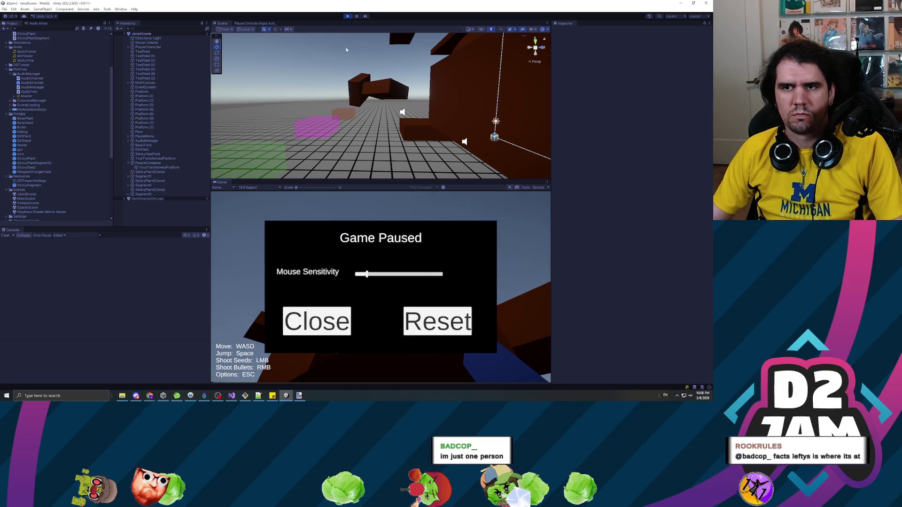
key("ctrl+p")
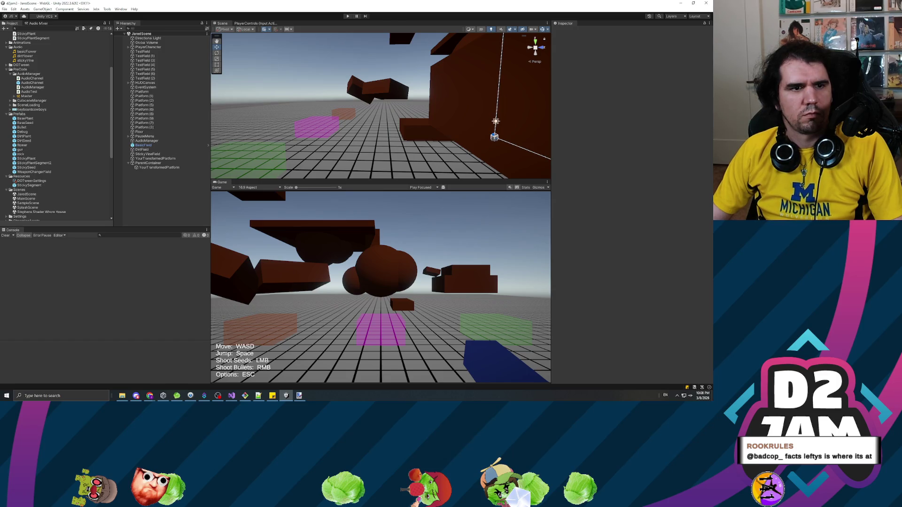
Playtest again, firing a bullet and a seed at the brown object, then stop and return to Visual Studio
key("alt+Tab")
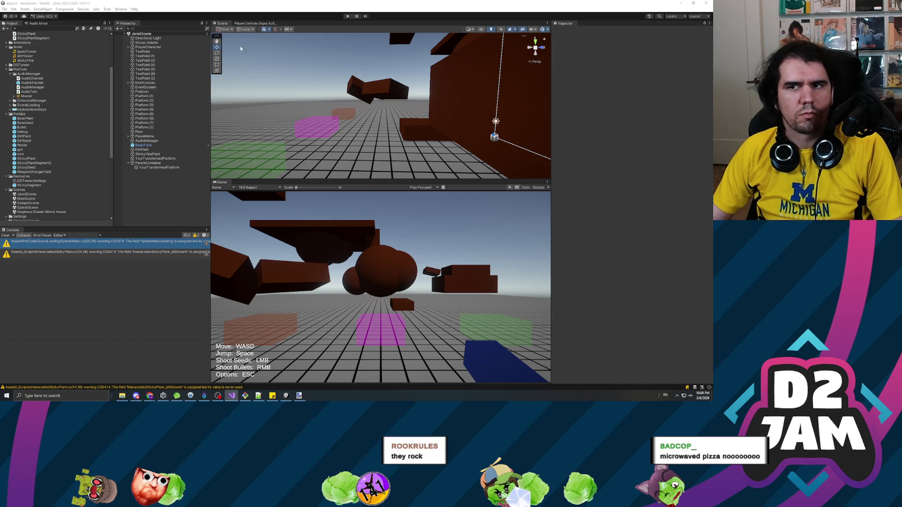
left_click(348, 16)
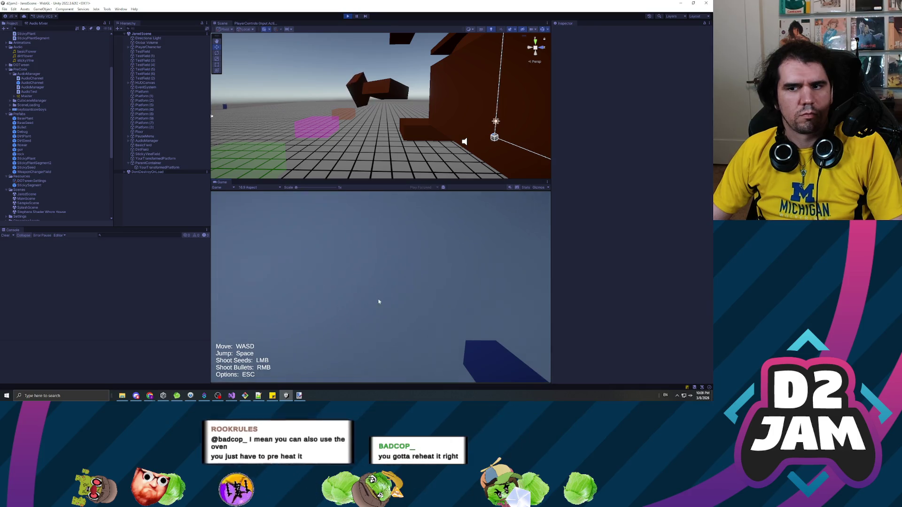
right_click(378, 301)
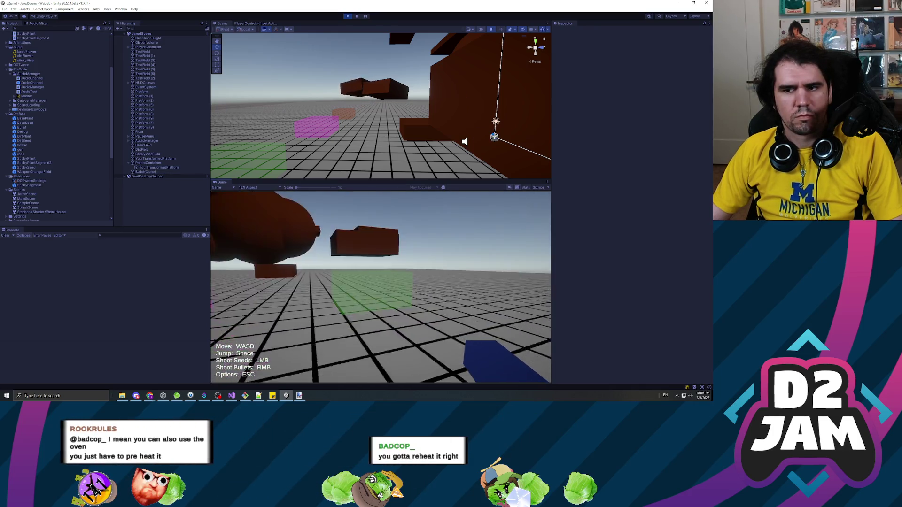
left_click(380, 288)
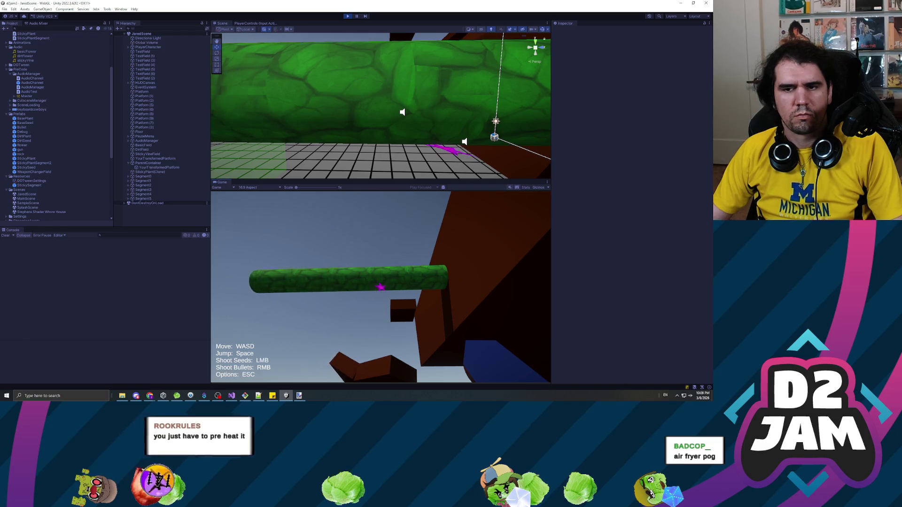
key("Escape")
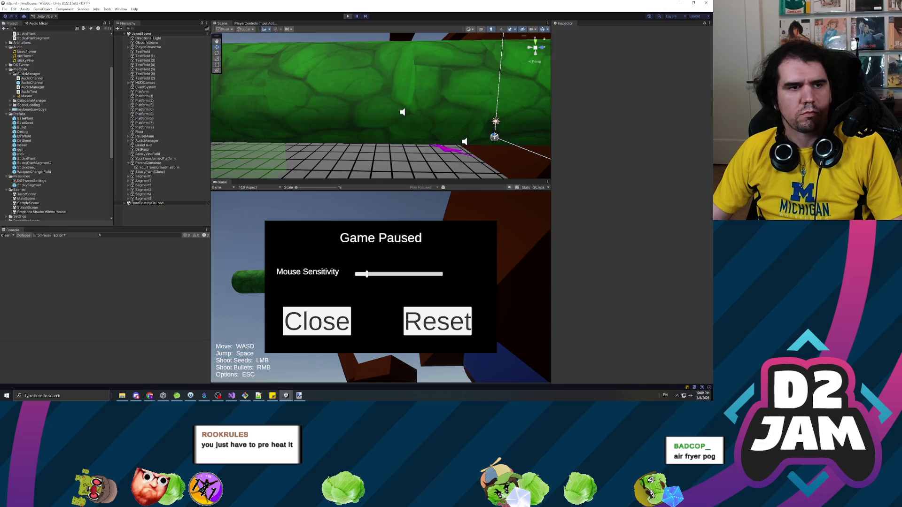
key("ctrl+p")
key("alt+Tab")
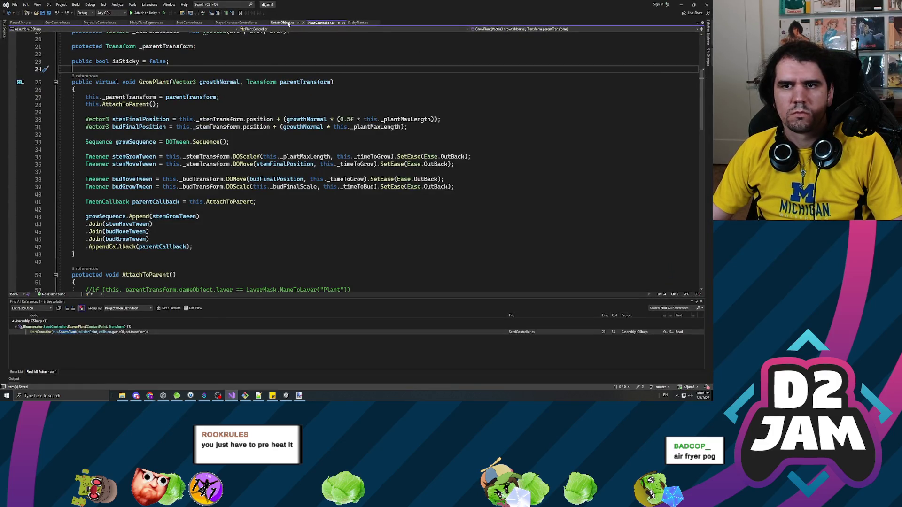
Look through RotateObject.cs, StickyPlantSegment.cs and the GetTopParent code in PlayerCharacterController.cs
left_click(287, 24)
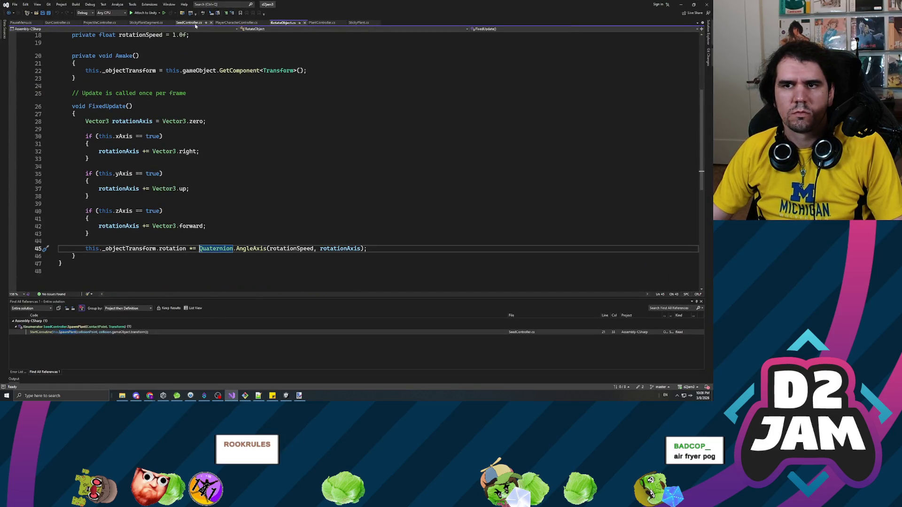
left_click(151, 23)
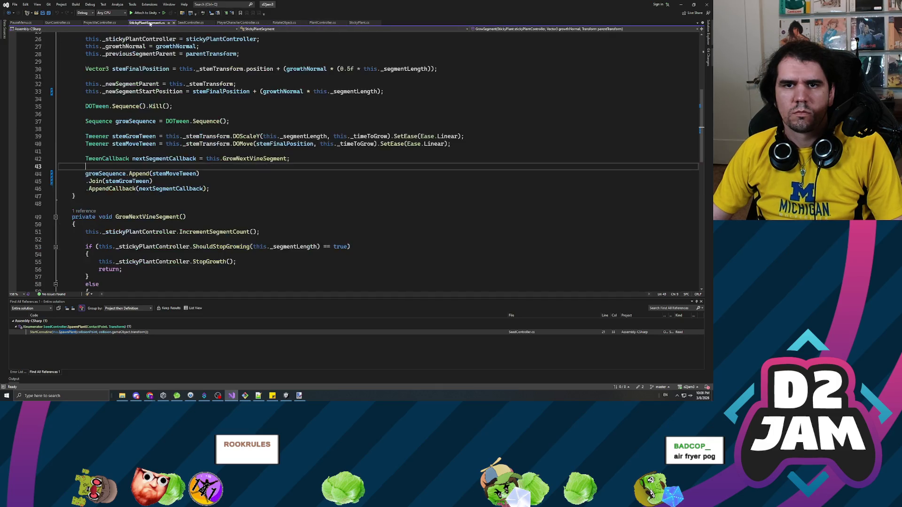
scroll(329, 165, "up", 3)
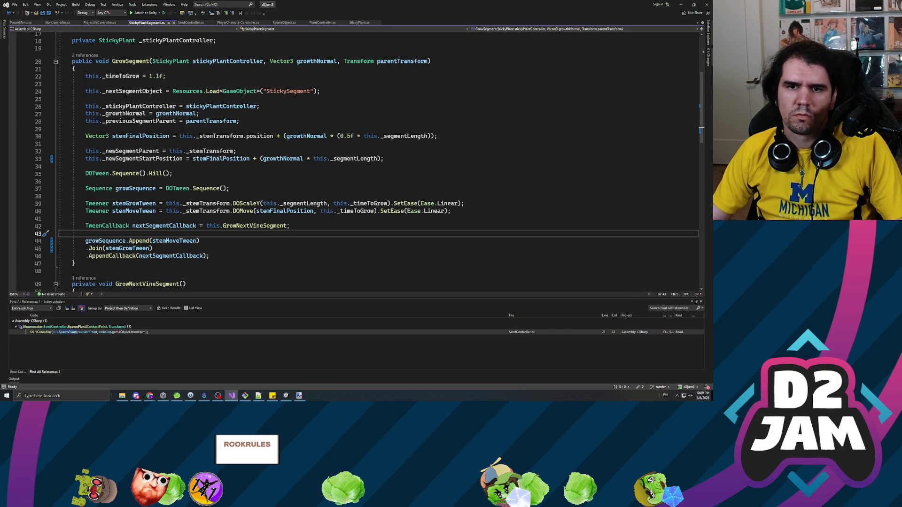
scroll(329, 164, "up", 4)
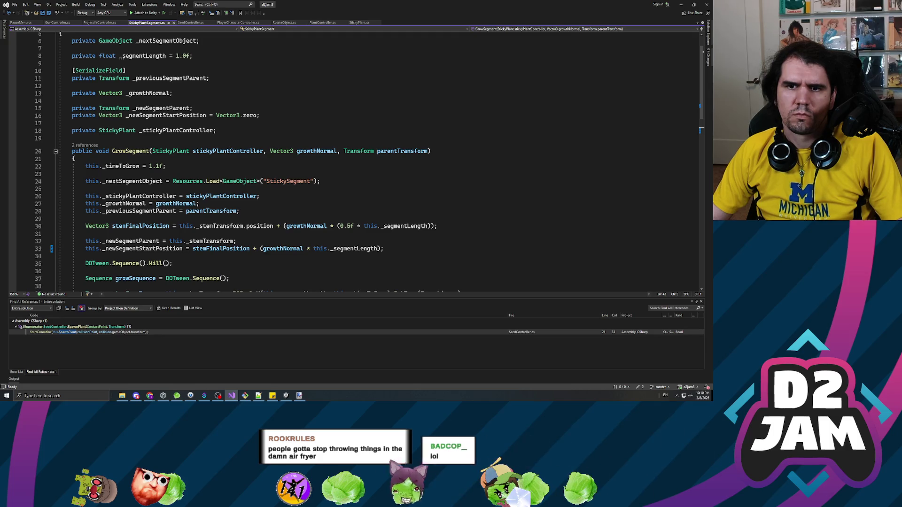
left_click(238, 23)
Close PlantController.cs and review the GrowSegment code in StickyPlantSegment.cs
middle_click(313, 24)
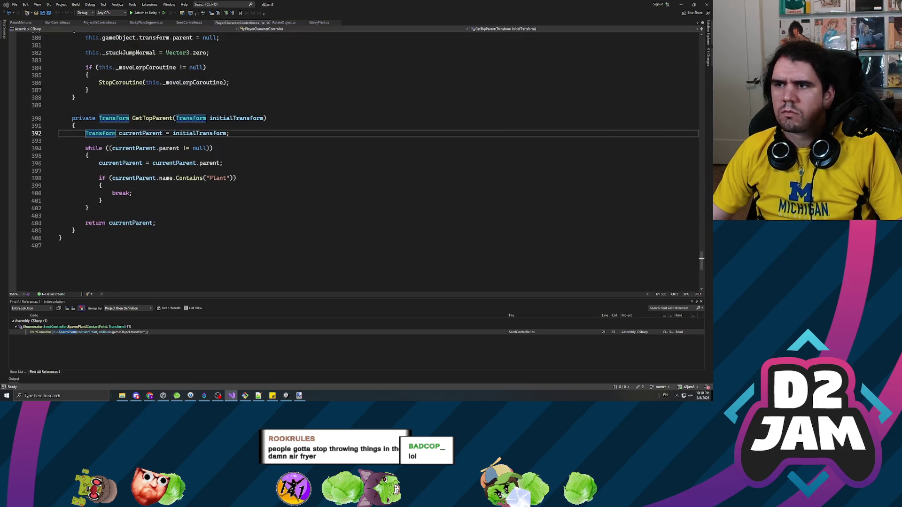
left_click(143, 23)
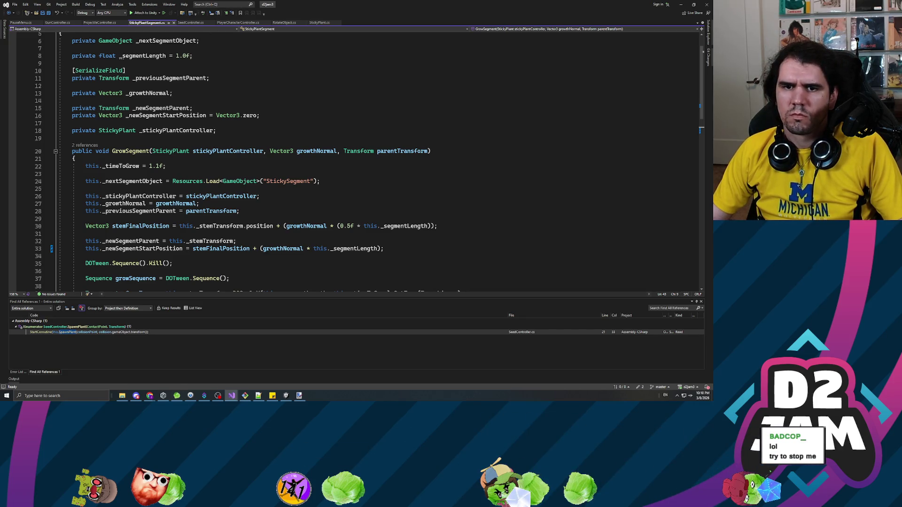
scroll(353, 160, "down", 1)
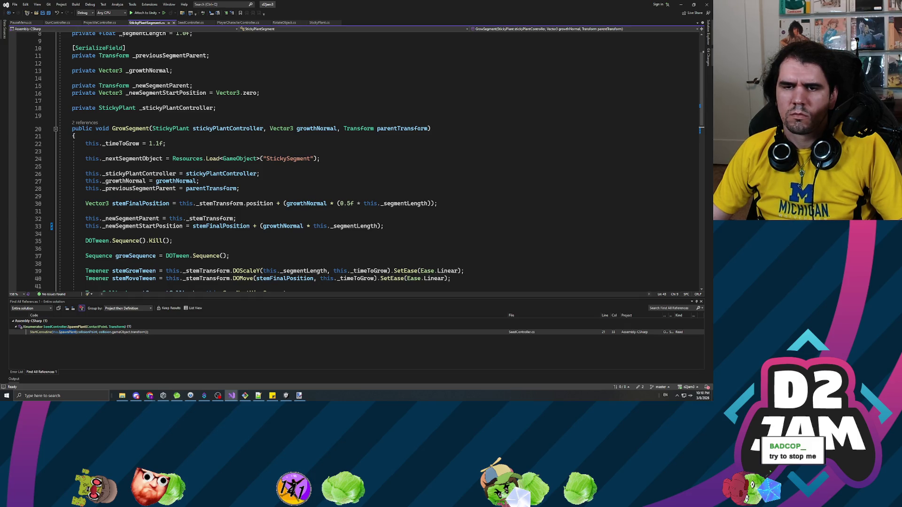
scroll(353, 159, "down", 1)
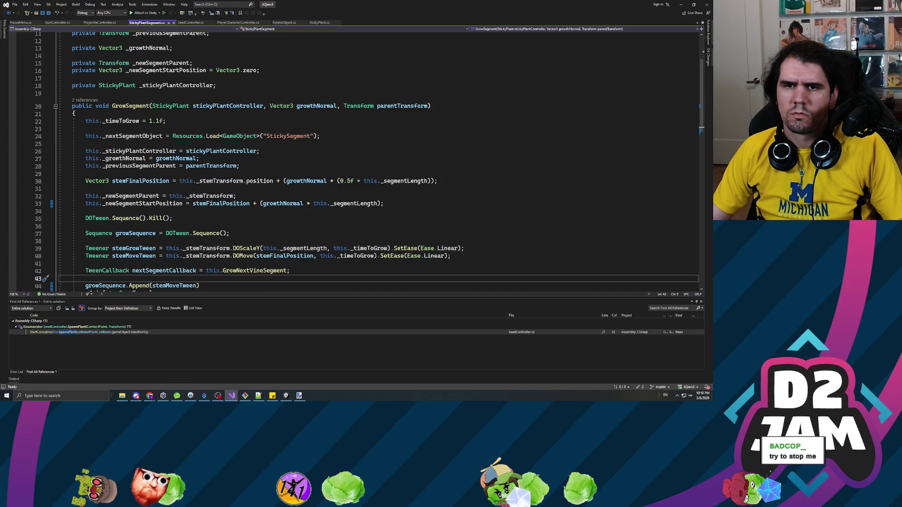
scroll(366, 161, "up", 2)
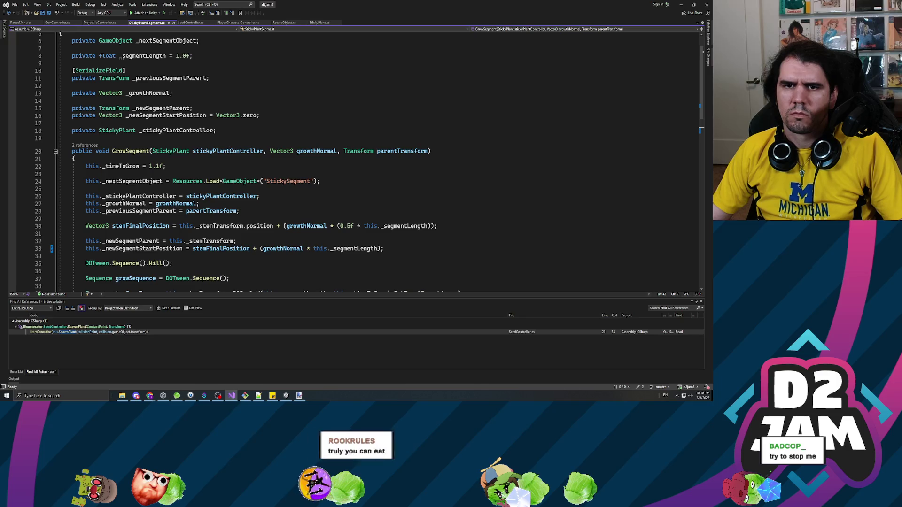
scroll(352, 160, "down", 1)
scroll(353, 160, "down", 2)
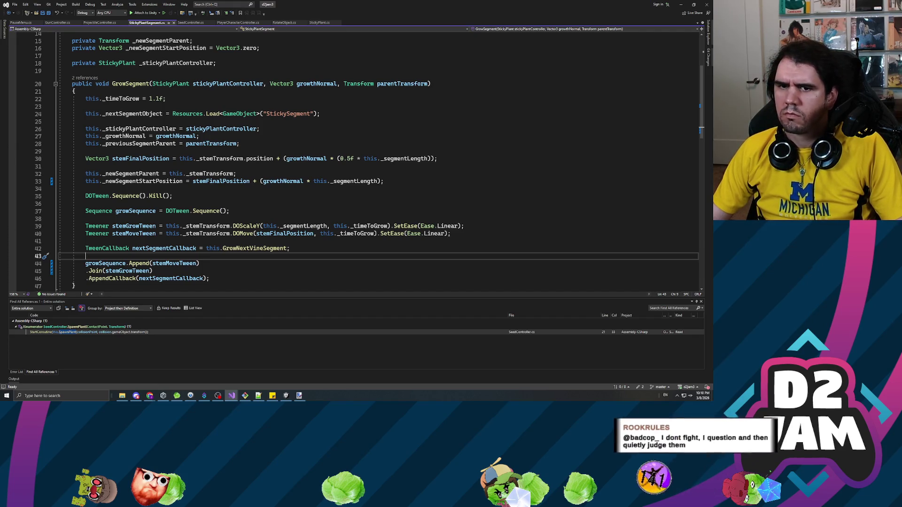
mouse_move(221, 159)
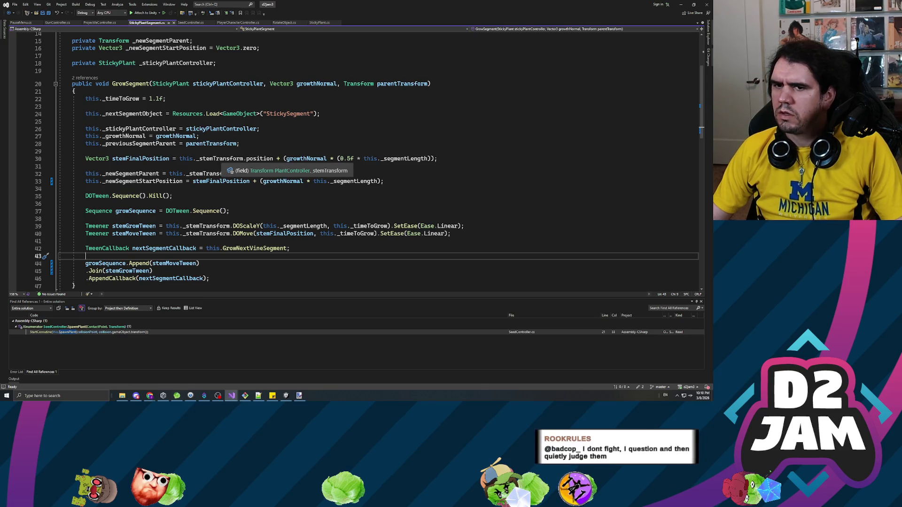
mouse_move(308, 160)
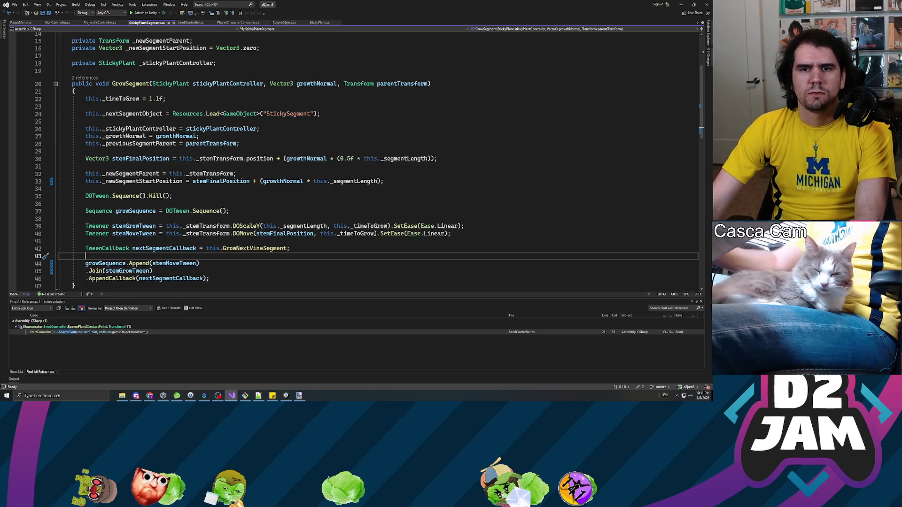
double_click(130, 173)
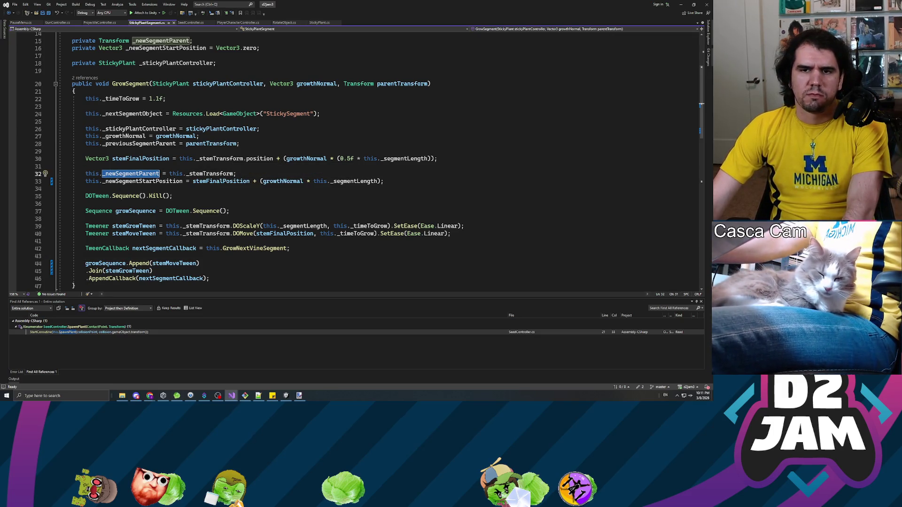
double_click(211, 183)
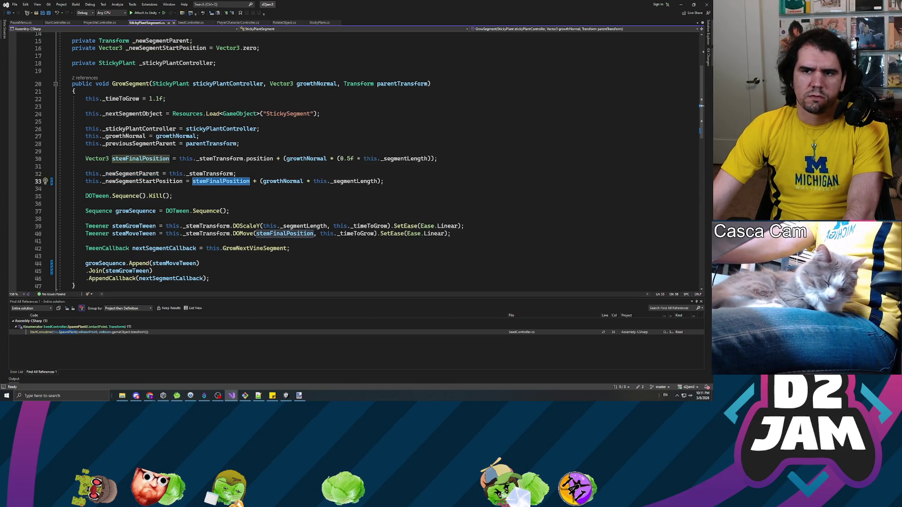
key("End")
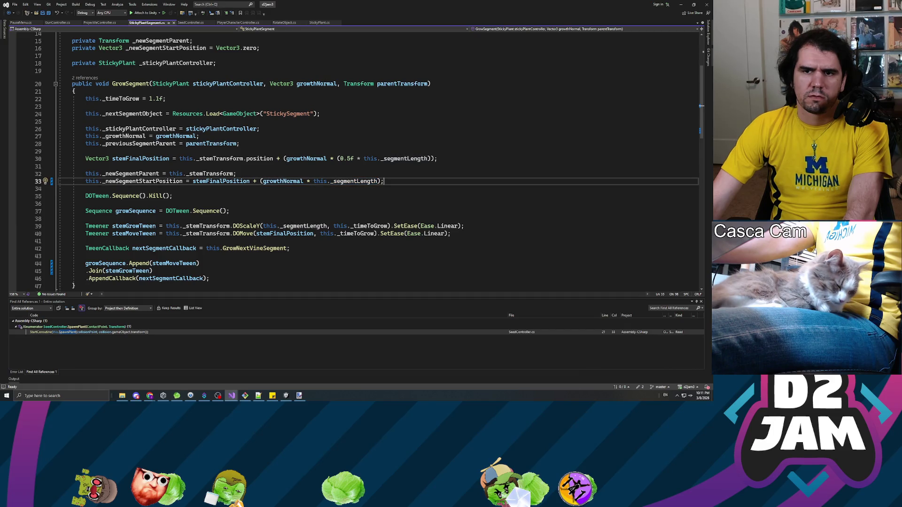